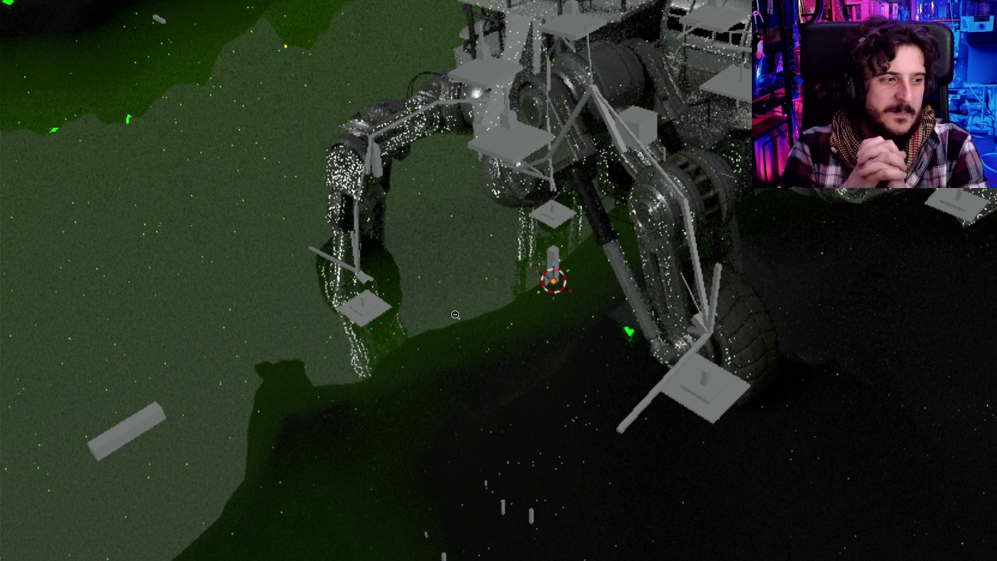
Bring Godot forward on an empty 3D scene in the 'horror' project, with the assets folder visible
{"action": "left_click", "coordinate": [455, 315]}
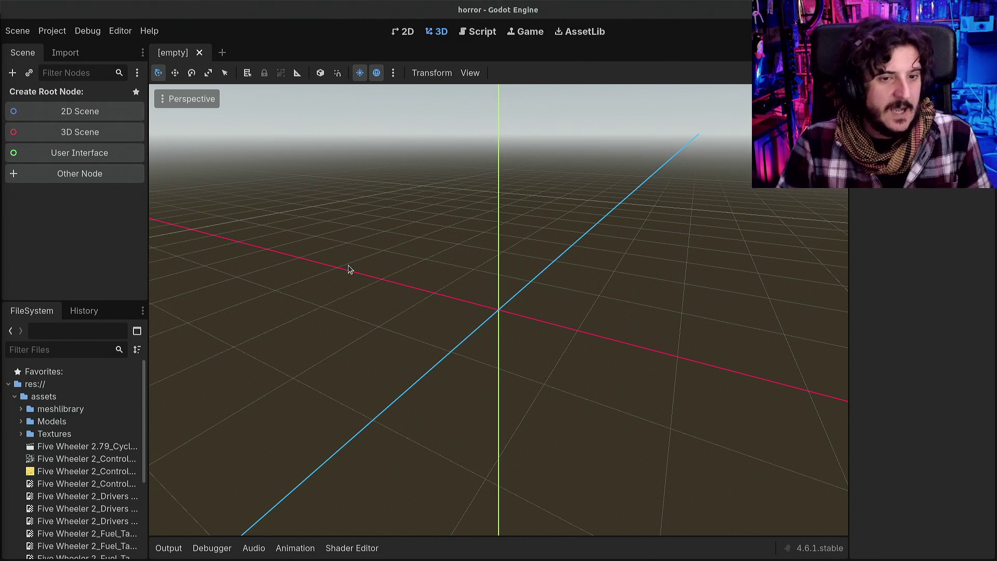
Drag Five Wheeler 2.79_Cycles.glb from the FileSystem into the 3D viewport
{"action": "left_click_drag", "start_coordinate": [148, 398], "coordinate": [248, 398]}
{"action": "scroll", "coordinate": [132, 416], "scroll_direction": "down", "scroll_amount": 3}
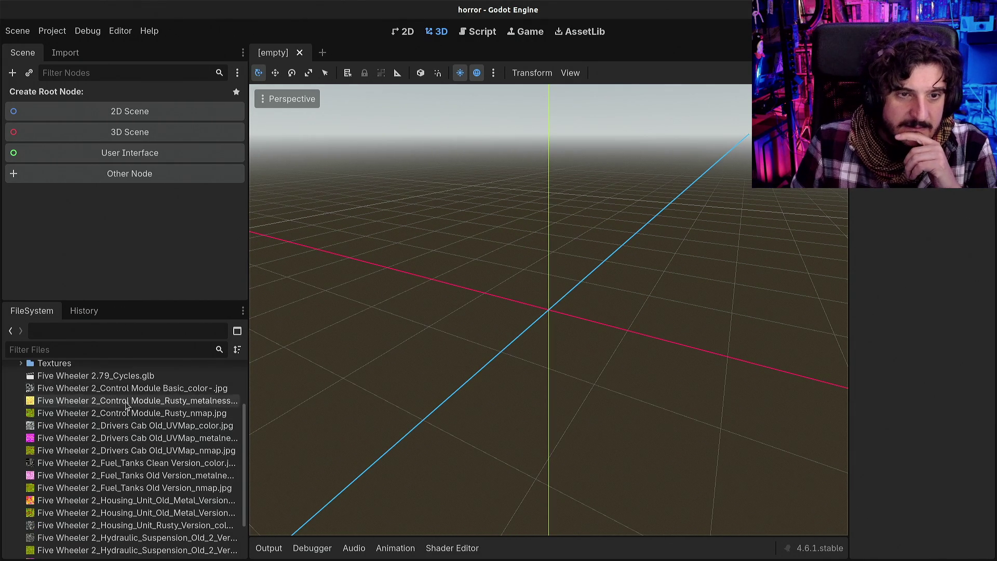
{"action": "left_click", "coordinate": [117, 381]}
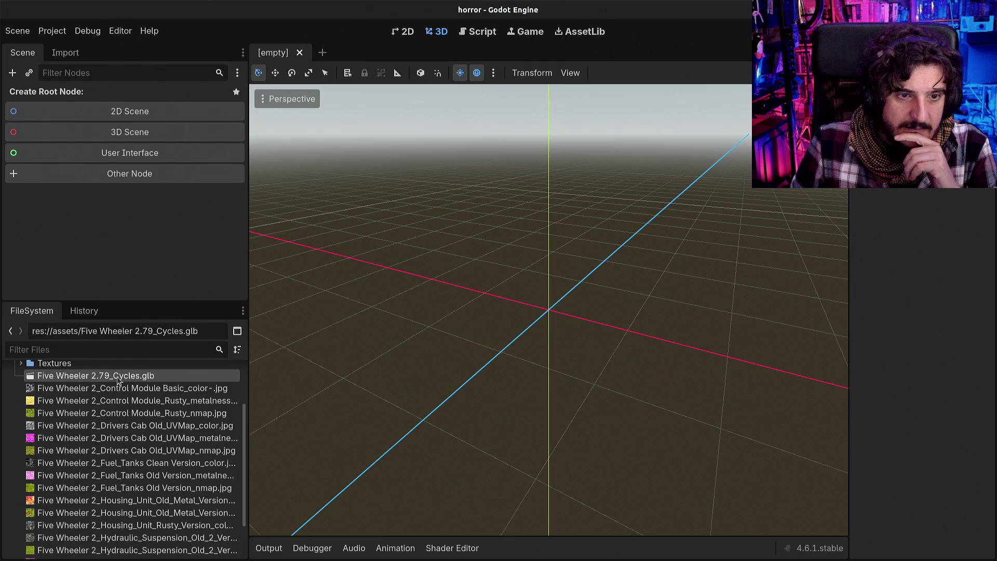
{"action": "scroll", "coordinate": [117, 412], "scroll_direction": "down", "scroll_amount": 3}
{"action": "scroll", "coordinate": [125, 445], "scroll_direction": "up", "scroll_amount": 6}
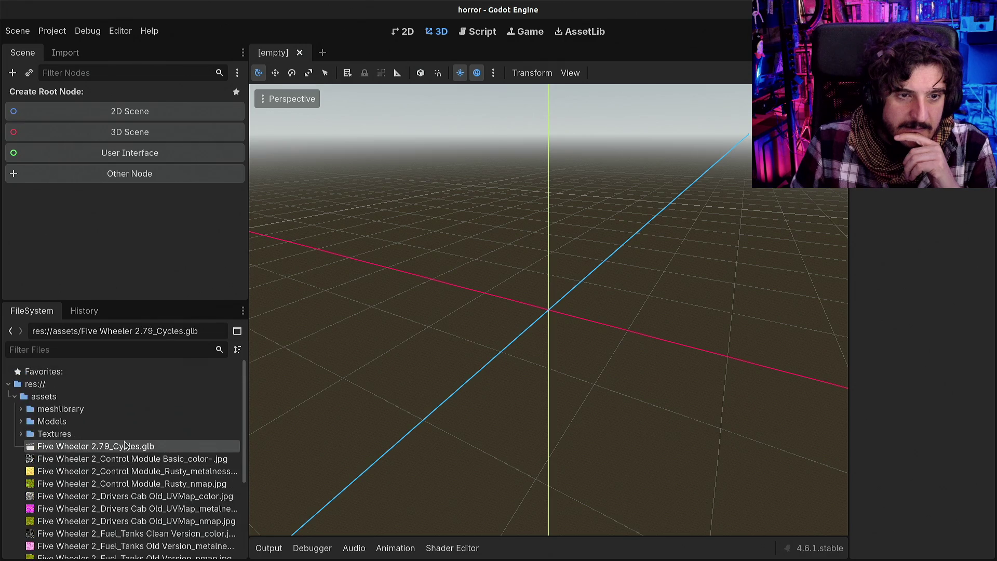
{"action": "mouse_move", "coordinate": [130, 410]}
{"action": "left_mouse_down"}
{"action": "mouse_move", "coordinate": [406, 250]}
{"action": "mouse_move", "coordinate": [512, 275]}
{"action": "mouse_move", "coordinate": [493, 251]}
{"action": "left_mouse_up"}
{"action": "scroll", "coordinate": [493, 251], "scroll_direction": "down", "scroll_amount": 10}
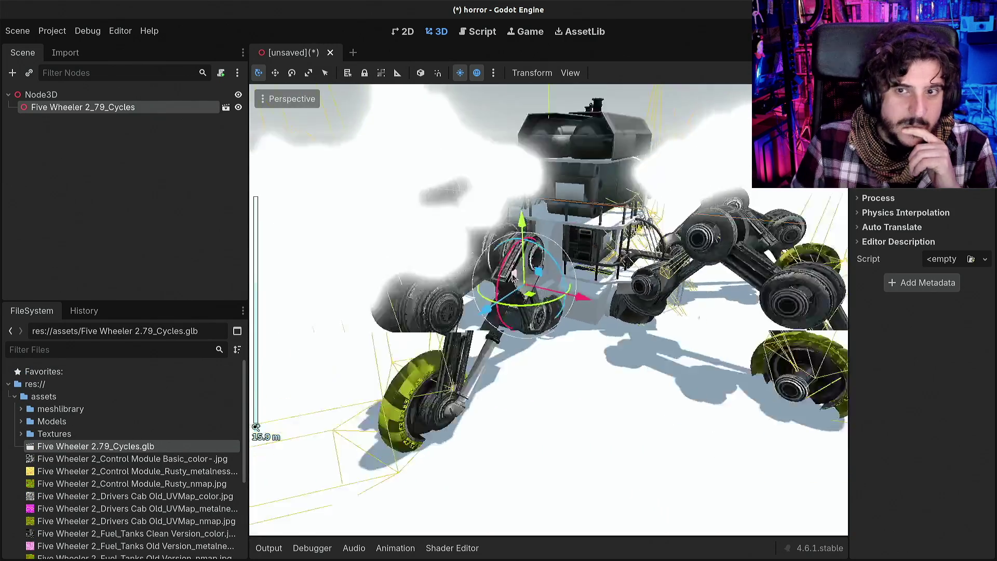
{"action": "scroll", "coordinate": [519, 271], "scroll_direction": "up", "scroll_amount": 3}
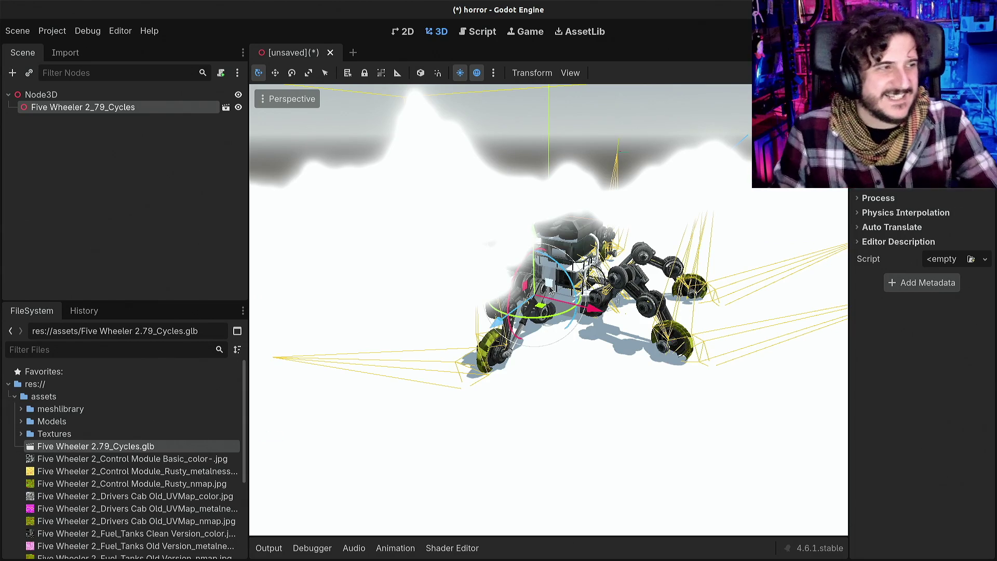
Turn on Editable Children for the Five Wheeler instance to expose its nodes
{"action": "scroll", "coordinate": [628, 203], "scroll_direction": "down", "scroll_amount": 1}
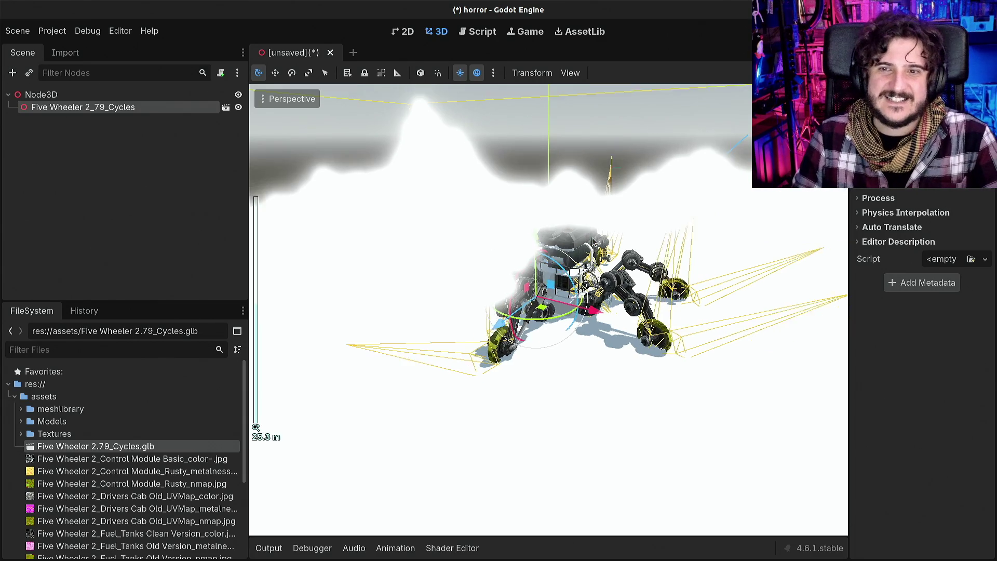
{"action": "scroll", "coordinate": [363, 234], "scroll_direction": "up", "scroll_amount": 1}
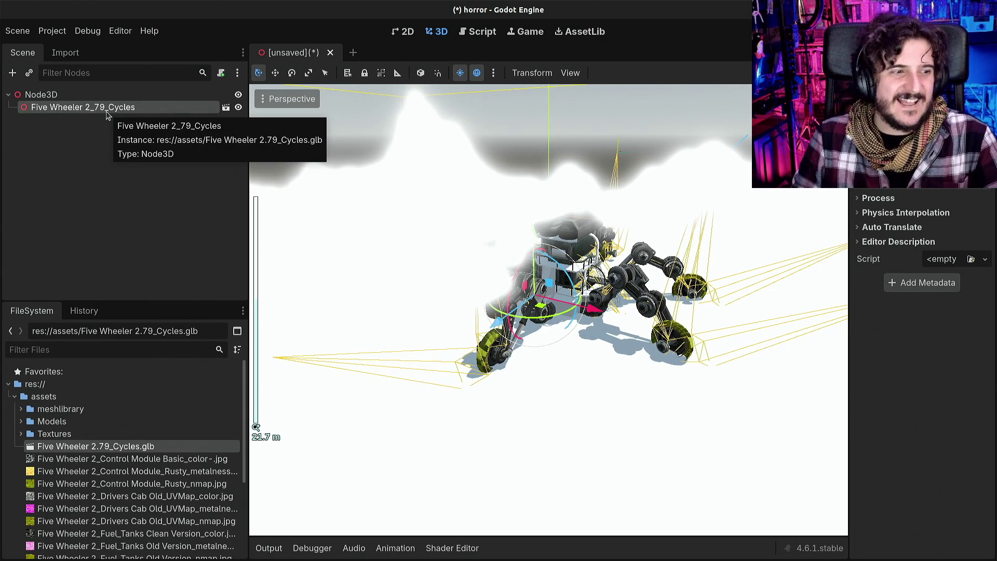
{"action": "right_click", "coordinate": [108, 115]}
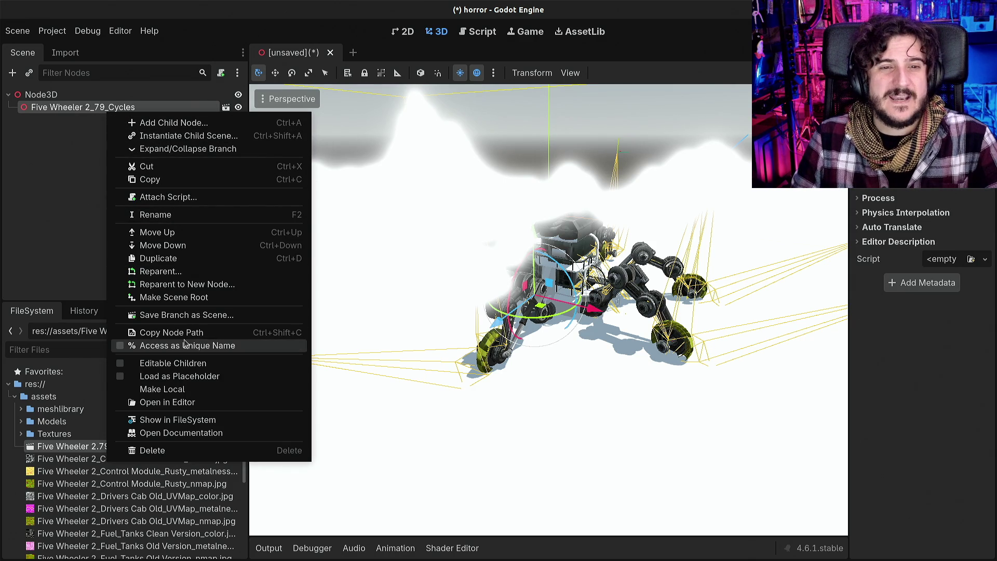
{"action": "left_click", "coordinate": [186, 363]}
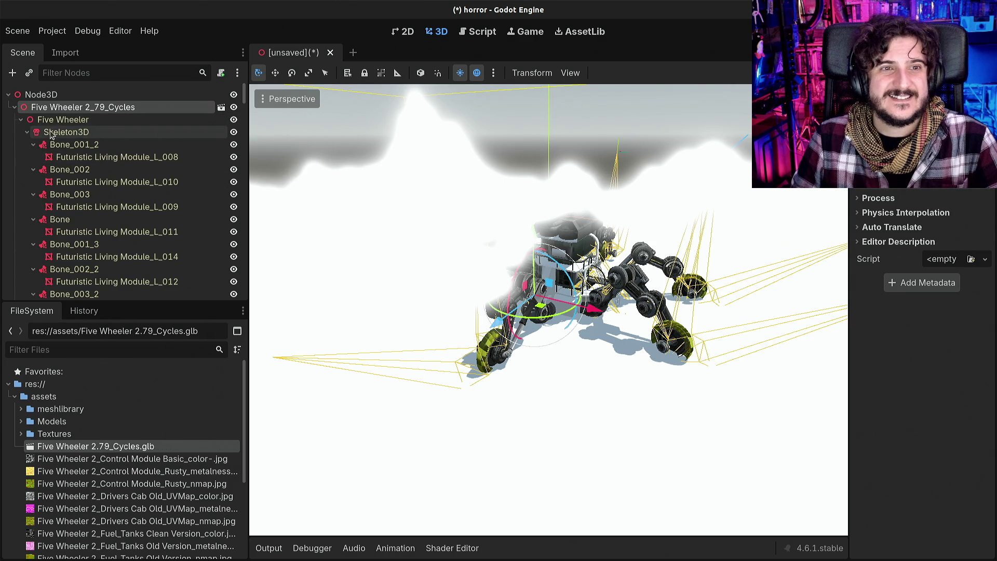
{"action": "scroll", "coordinate": [155, 150], "scroll_direction": "down", "scroll_amount": 10}
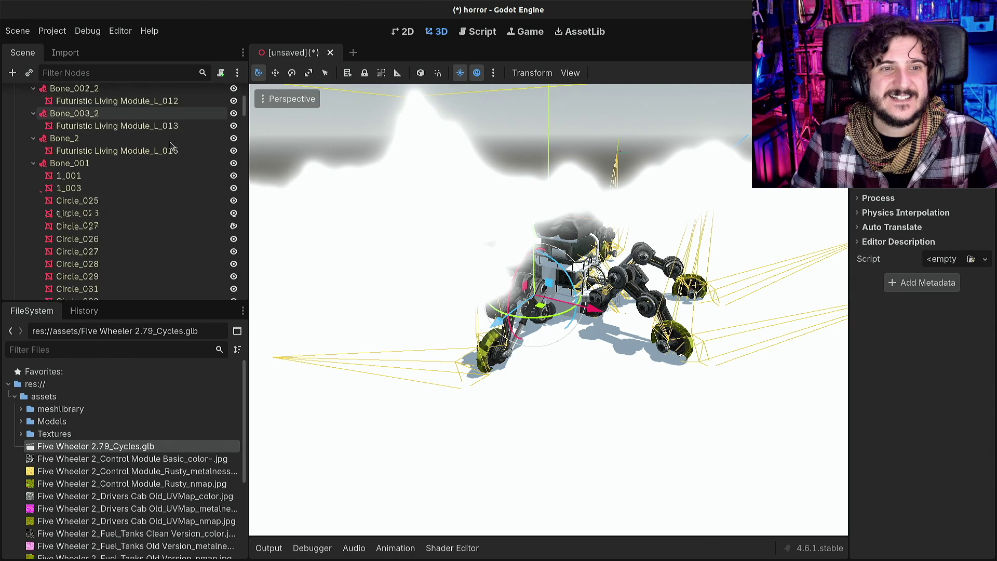
{"action": "scroll", "coordinate": [167, 150], "scroll_direction": "down", "scroll_amount": 15}
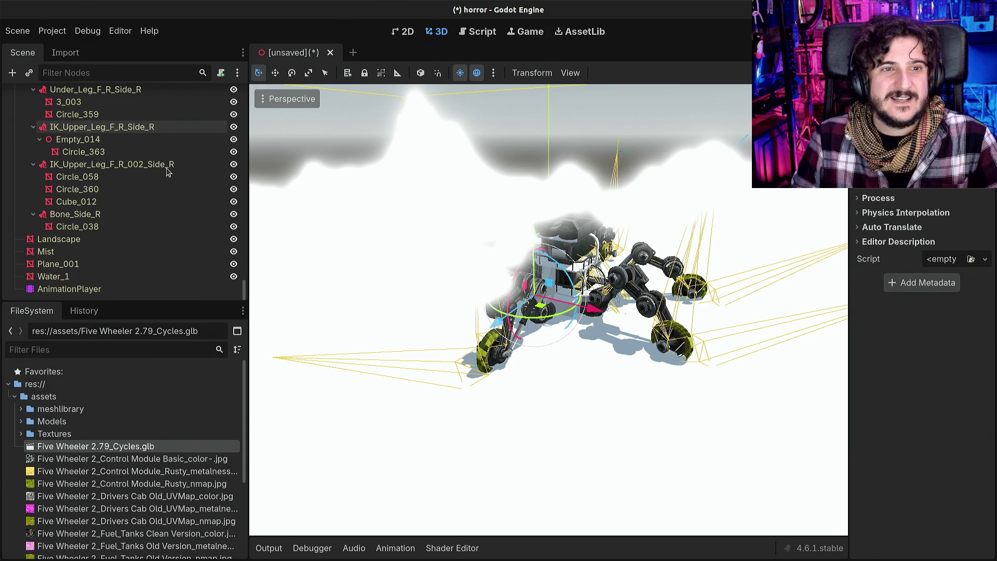
{"action": "scroll", "coordinate": [67, 273], "scroll_direction": "up", "scroll_amount": 2}
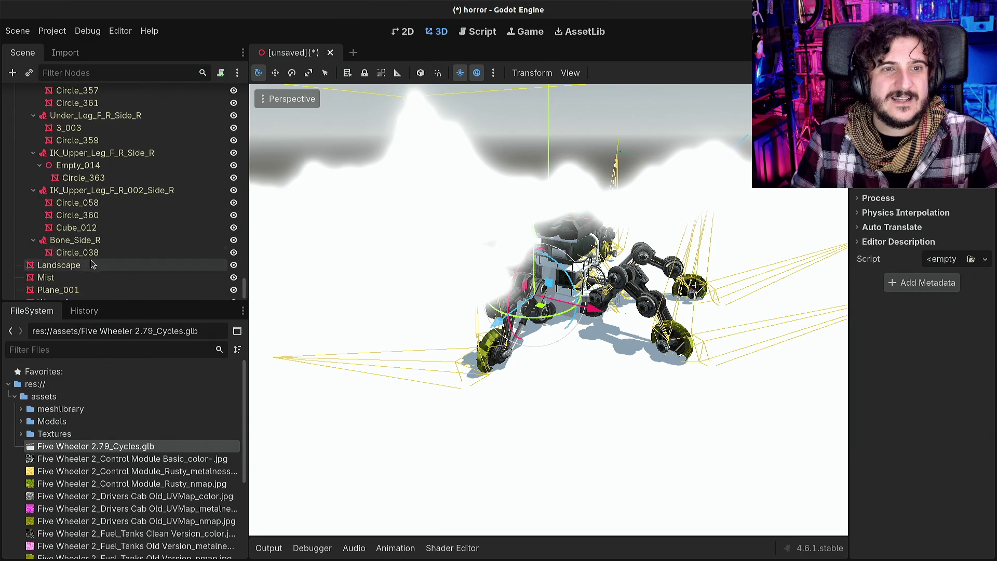
{"action": "left_click", "coordinate": [351, 208]}
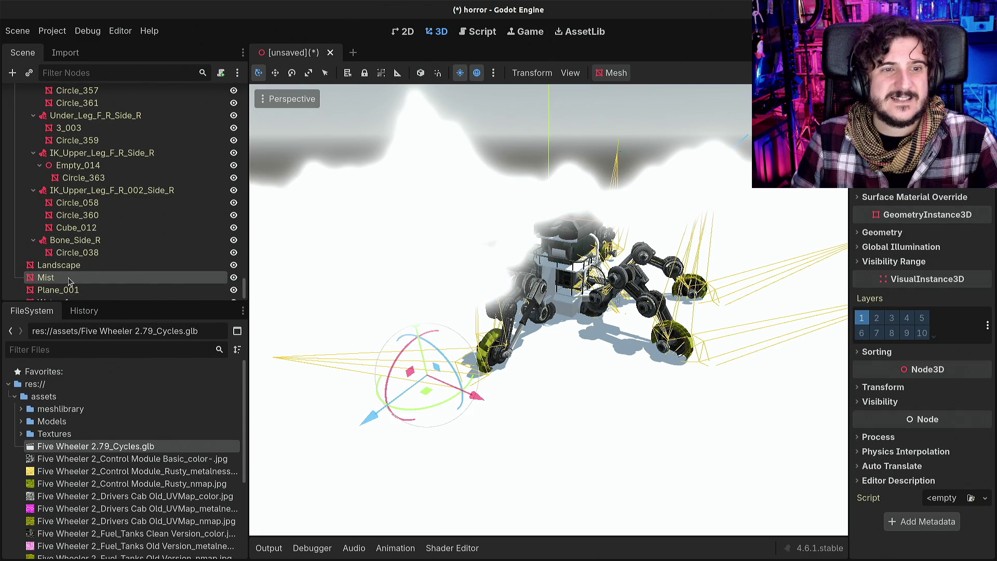
Hide the Mist and Landscape nodes with their eye icons
{"action": "left_click", "coordinate": [233, 277]}
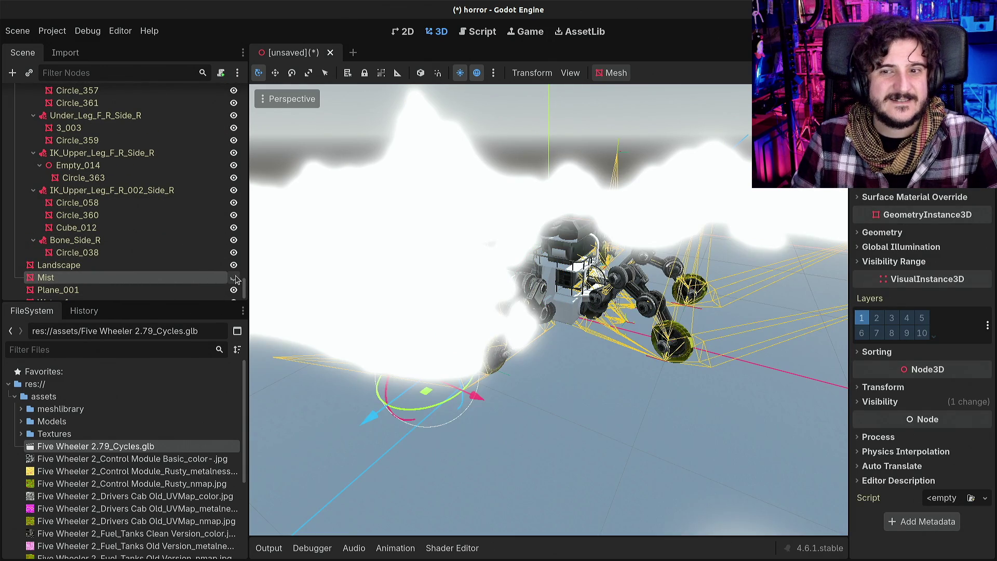
{"action": "left_click", "coordinate": [233, 267]}
{"action": "left_click_drag", "start_coordinate": [322, 260], "coordinate": [598, 243]}
{"action": "scroll", "coordinate": [598, 243], "scroll_direction": "up", "scroll_amount": 2}
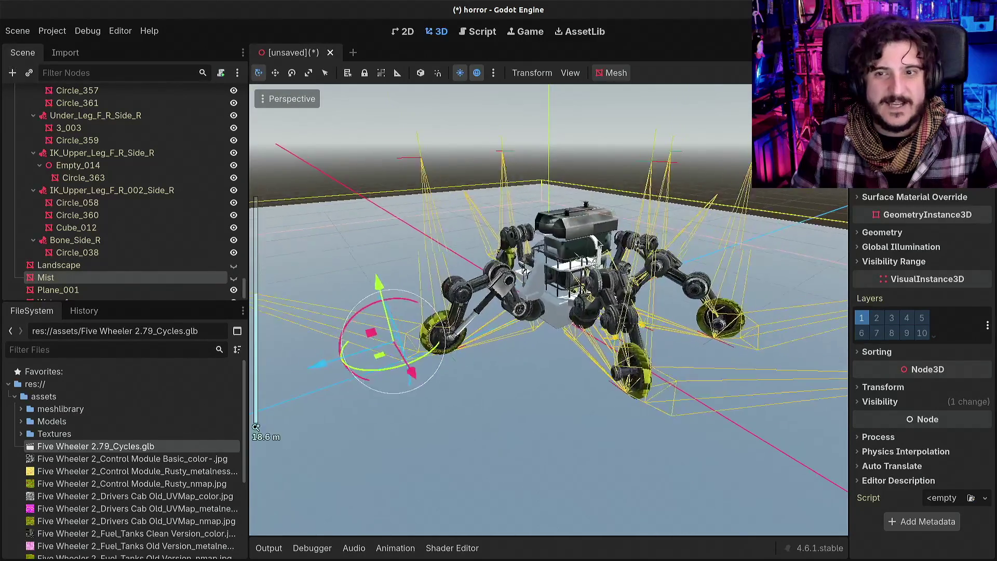
{"action": "scroll", "coordinate": [598, 243], "scroll_direction": "up", "scroll_amount": 5}
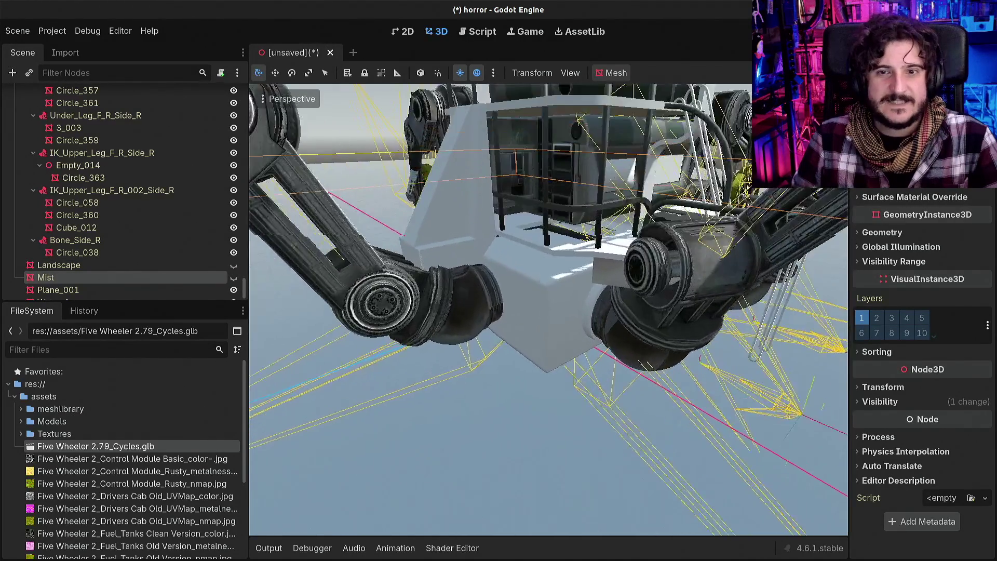
{"action": "scroll", "coordinate": [548, 309], "scroll_direction": "down", "scroll_amount": 5}
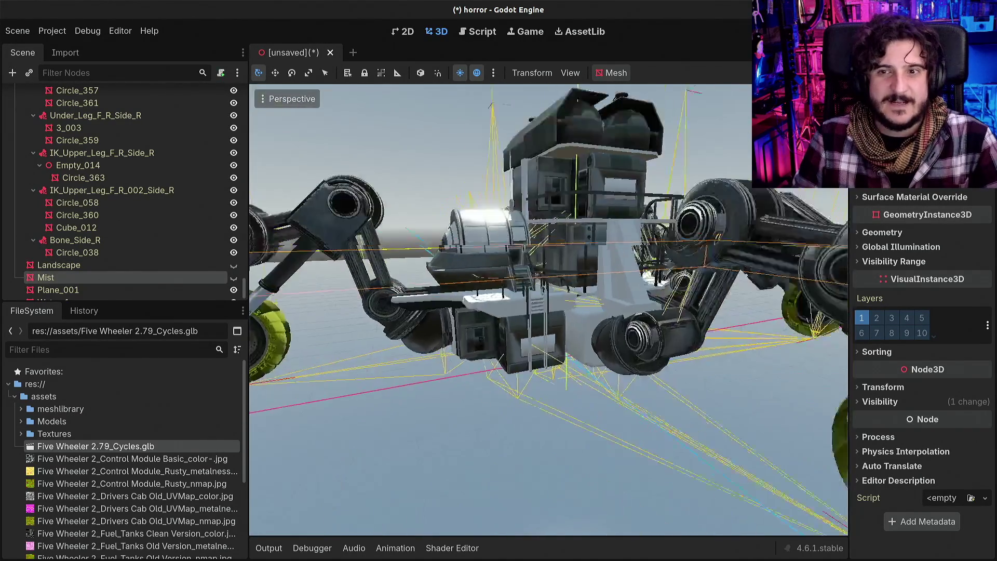
Orbit the viewport to a low front view of the rover body
{"action": "mouse_move", "coordinate": [549, 310]}
{"action": "left_mouse_down"}
{"action": "mouse_move", "coordinate": [467, 317]}
{"action": "mouse_move", "coordinate": [332, 291]}
{"action": "left_mouse_up"}
{"action": "scroll", "coordinate": [548, 310], "scroll_direction": "up", "scroll_amount": 4}
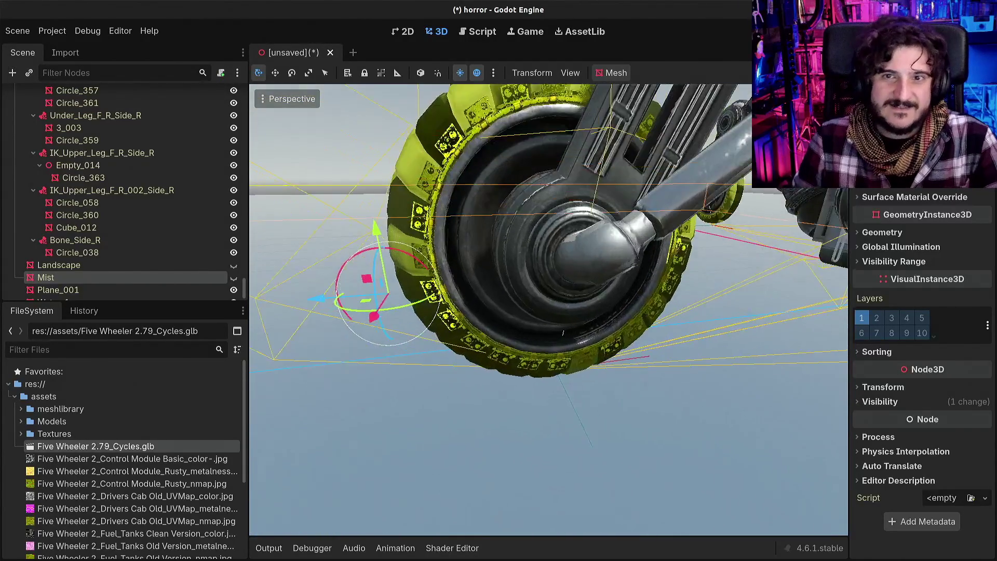
{"action": "scroll", "coordinate": [548, 309], "scroll_direction": "down", "scroll_amount": 5}
{"action": "mouse_move", "coordinate": [548, 309]}
{"action": "left_mouse_down"}
{"action": "mouse_move", "coordinate": [467, 301]}
{"action": "mouse_move", "coordinate": [540, 306]}
{"action": "mouse_move", "coordinate": [509, 298]}
{"action": "left_mouse_up"}
{"action": "scroll", "coordinate": [549, 310], "scroll_direction": "down", "scroll_amount": 5}
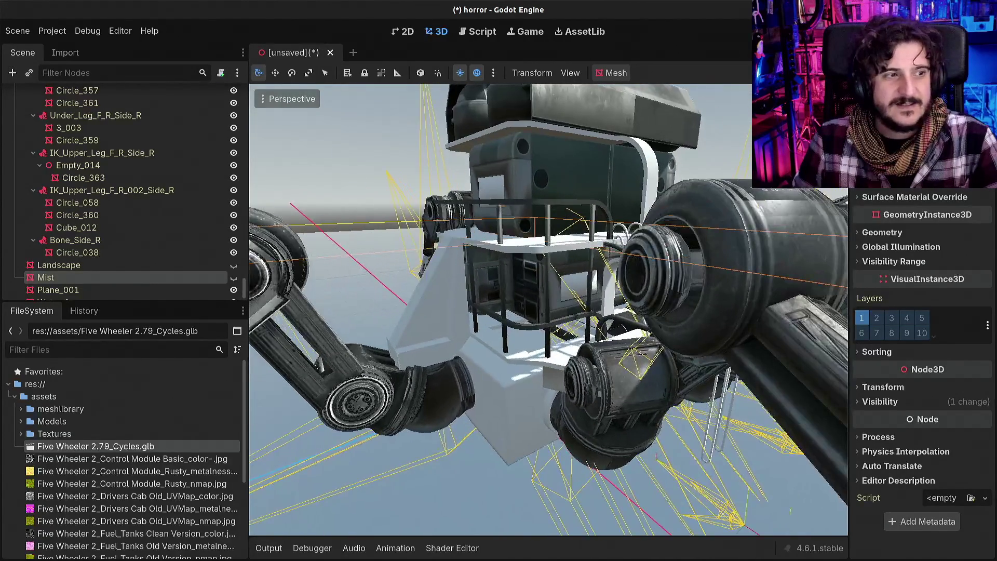
{"action": "scroll", "coordinate": [549, 309], "scroll_direction": "down", "scroll_amount": 6}
{"action": "scroll", "coordinate": [598, 238], "scroll_direction": "down", "scroll_amount": 5}
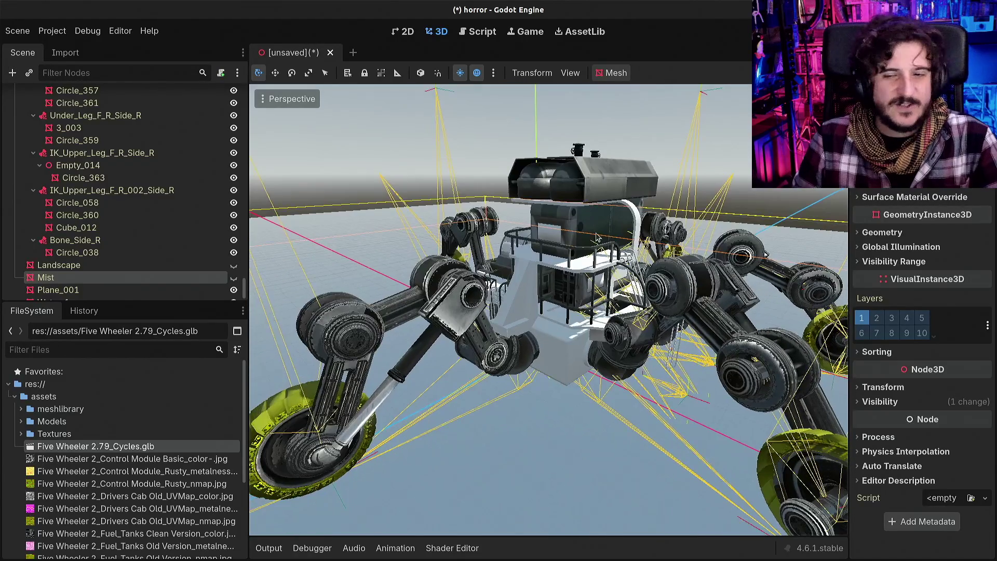
Enable View Information statistics from the Perspective menu
{"action": "left_click", "coordinate": [286, 100]}
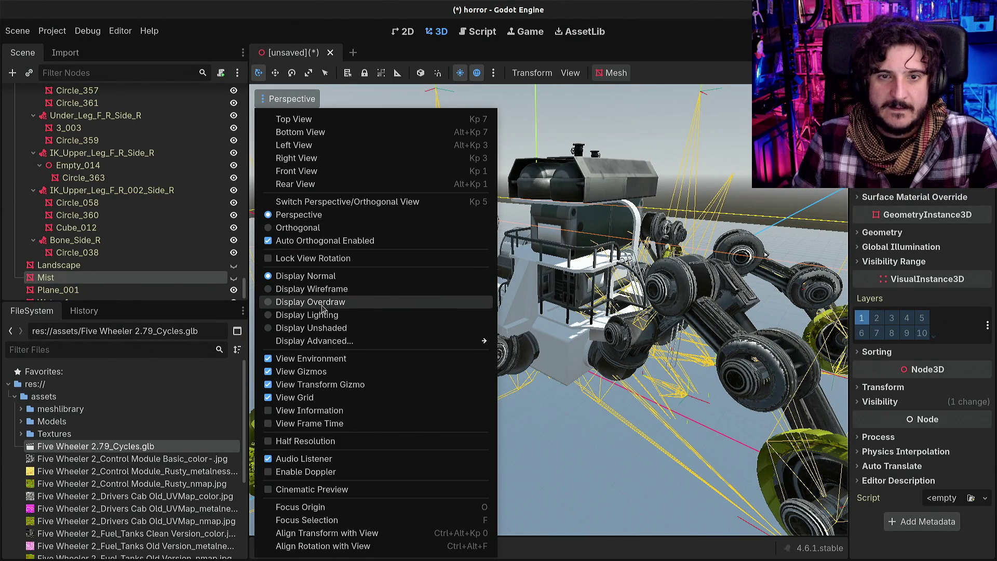
{"action": "mouse_move", "coordinate": [335, 341]}
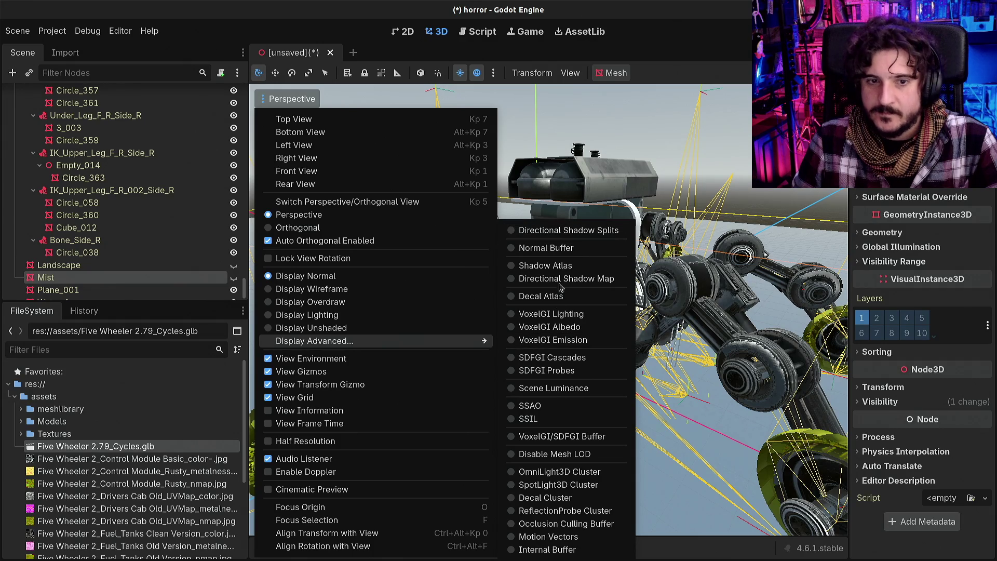
{"action": "left_click", "coordinate": [348, 412]}
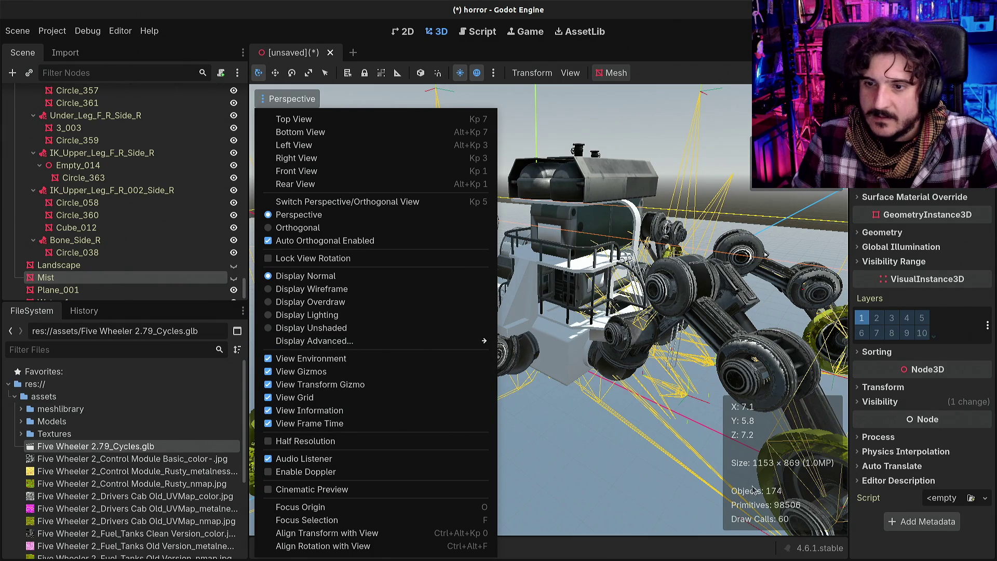
{"action": "left_click", "coordinate": [599, 343]}
{"action": "scroll", "coordinate": [594, 340], "scroll_direction": "down", "scroll_amount": 6}
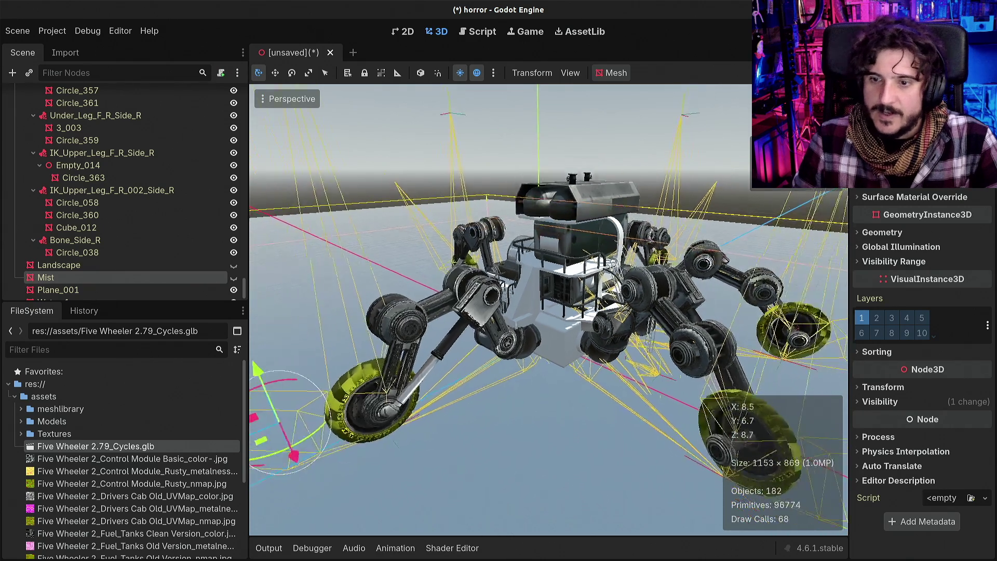
{"action": "scroll", "coordinate": [549, 309], "scroll_direction": "up", "scroll_amount": 3}
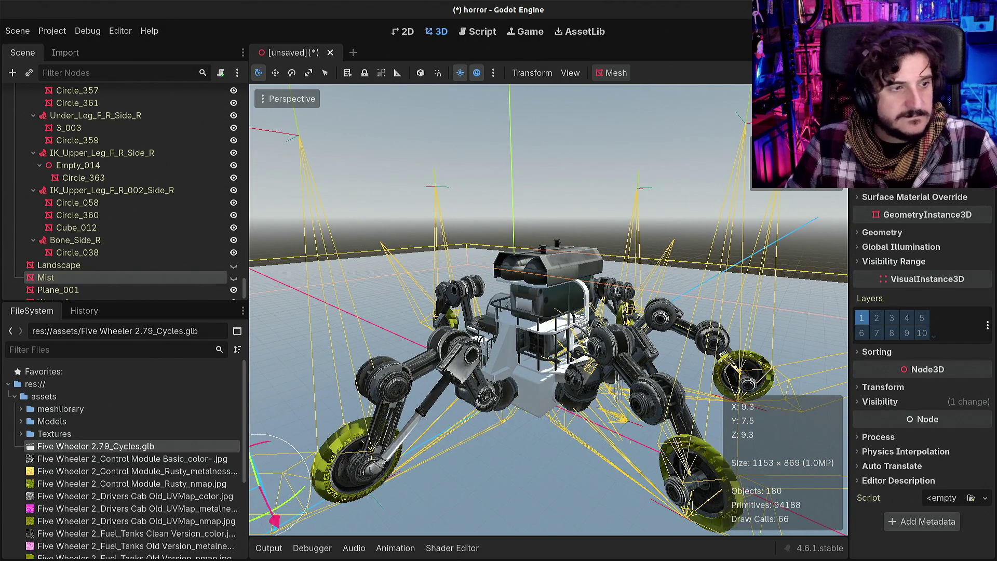
Hide Water_1 and Plane_001, then select AnimationPlayer to show its animations
{"action": "mouse_move", "coordinate": [471, 402]}
{"action": "left_mouse_down"}
{"action": "mouse_move", "coordinate": [471, 431]}
{"action": "mouse_move", "coordinate": [470, 405]}
{"action": "left_mouse_up"}
{"action": "scroll", "coordinate": [539, 377], "scroll_direction": "down", "scroll_amount": 5}
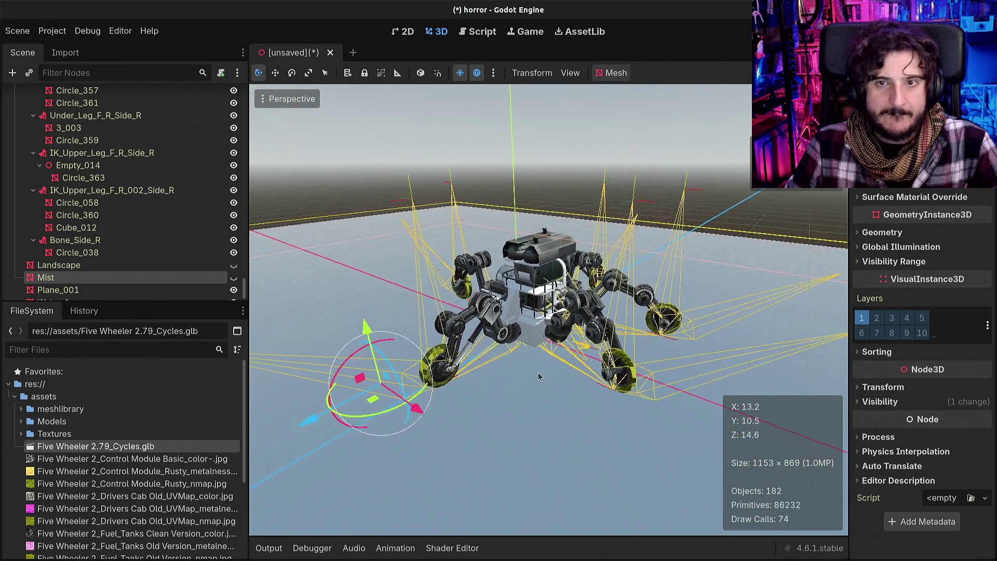
{"action": "left_click_drag", "start_coordinate": [539, 377], "coordinate": [301, 316]}
{"action": "left_click", "coordinate": [301, 318]}
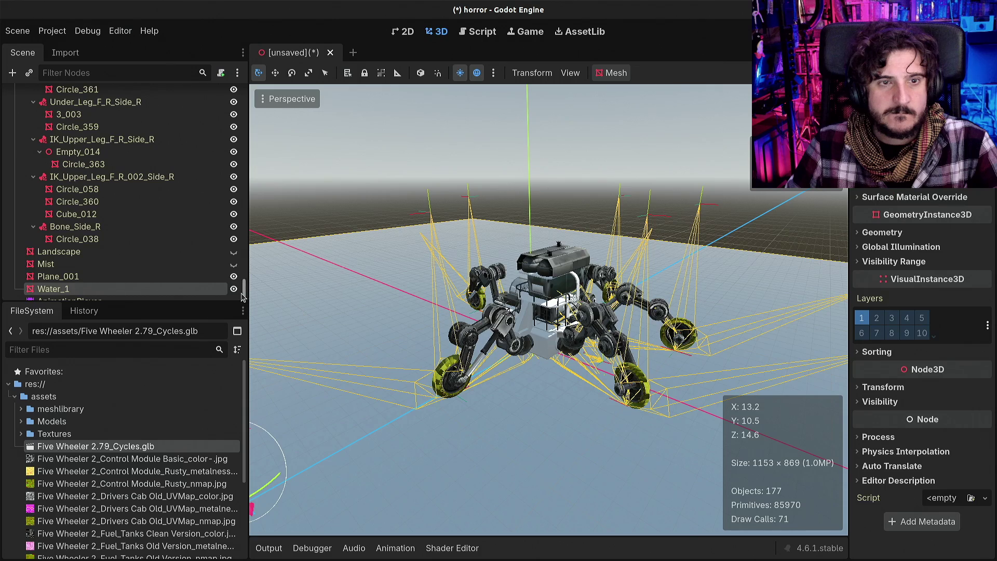
{"action": "left_click", "coordinate": [232, 289]}
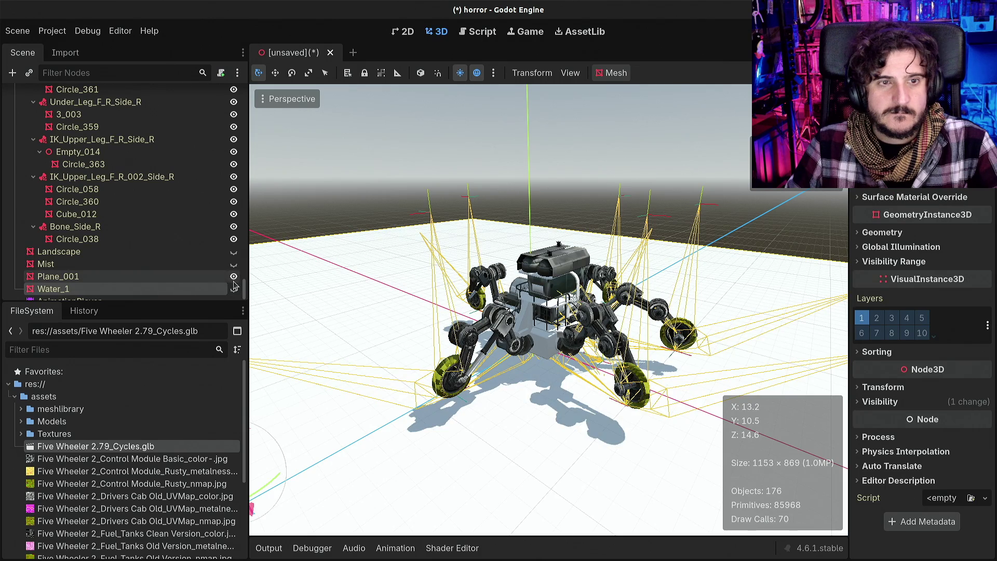
{"action": "scroll", "coordinate": [234, 284], "scroll_direction": "down", "scroll_amount": 1}
{"action": "left_click", "coordinate": [233, 265]}
{"action": "scroll", "coordinate": [508, 338], "scroll_direction": "up", "scroll_amount": 5}
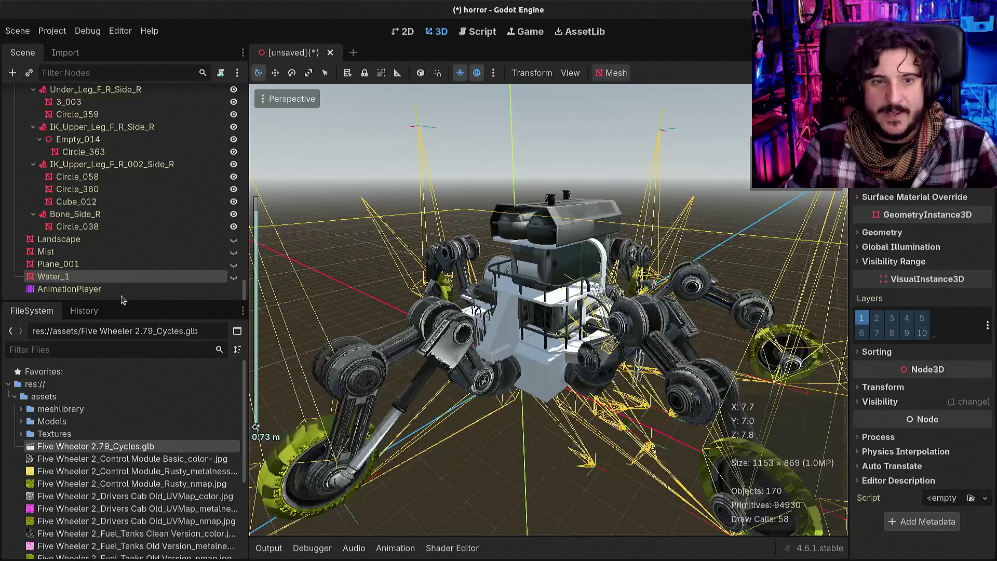
{"action": "left_click", "coordinate": [99, 290]}
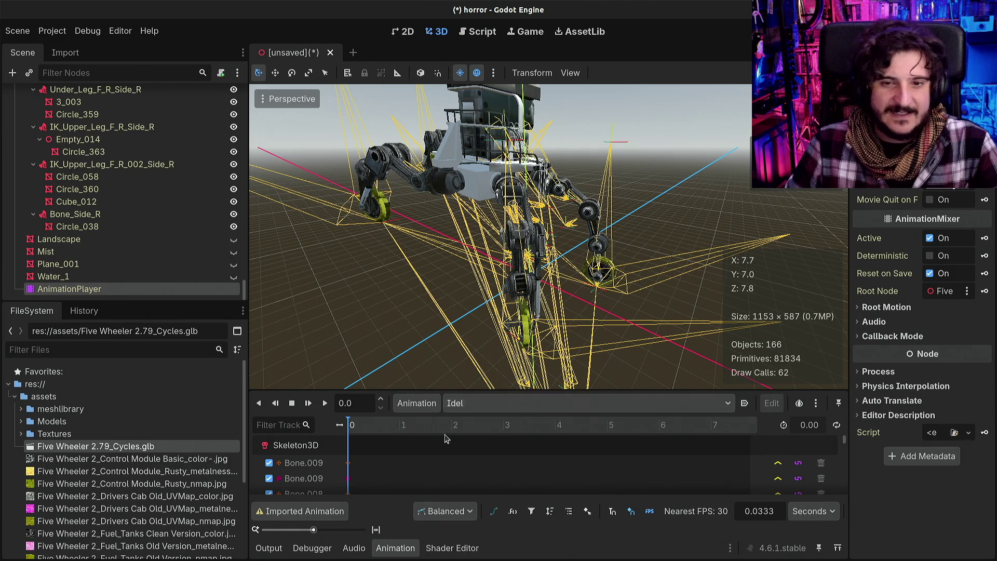
Collapse the Animation panel and orbit the enlarged viewport to see the whole rover
{"action": "scroll", "coordinate": [435, 465], "scroll_direction": "down", "scroll_amount": 10}
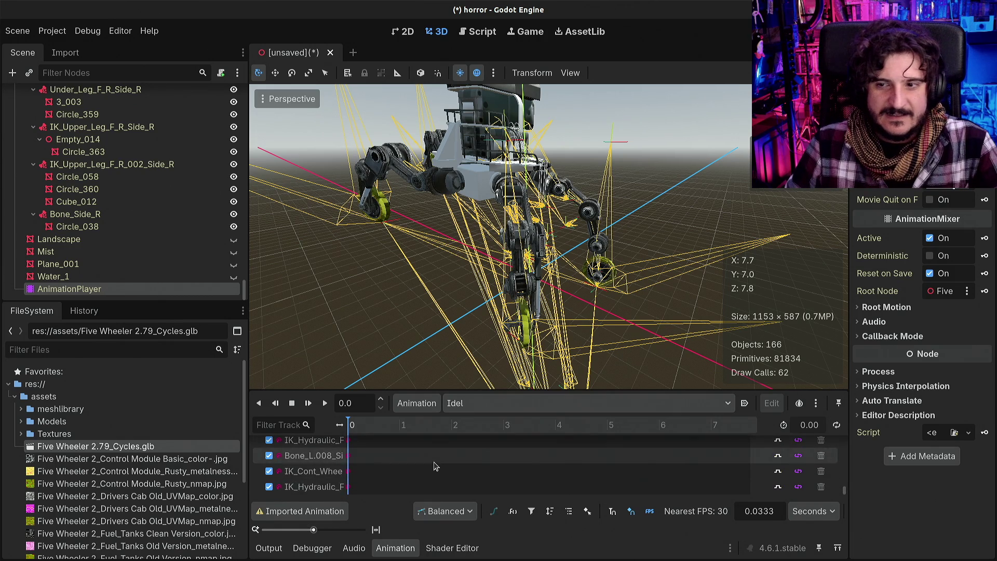
{"action": "scroll", "coordinate": [435, 466], "scroll_direction": "down", "scroll_amount": 5}
{"action": "scroll", "coordinate": [427, 195], "scroll_direction": "up", "scroll_amount": 5}
{"action": "mouse_move", "coordinate": [427, 195]}
{"action": "left_mouse_down"}
{"action": "mouse_move", "coordinate": [495, 201]}
{"action": "mouse_move", "coordinate": [435, 449]}
{"action": "left_mouse_up"}
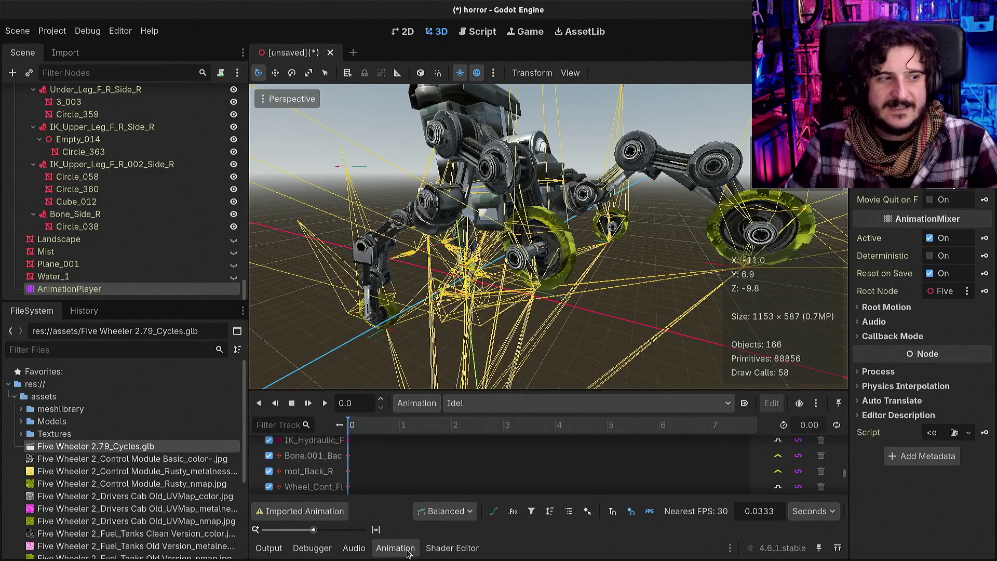
{"action": "left_click", "coordinate": [409, 553]}
{"action": "left_click_drag", "start_coordinate": [595, 304], "coordinate": [627, 312]}
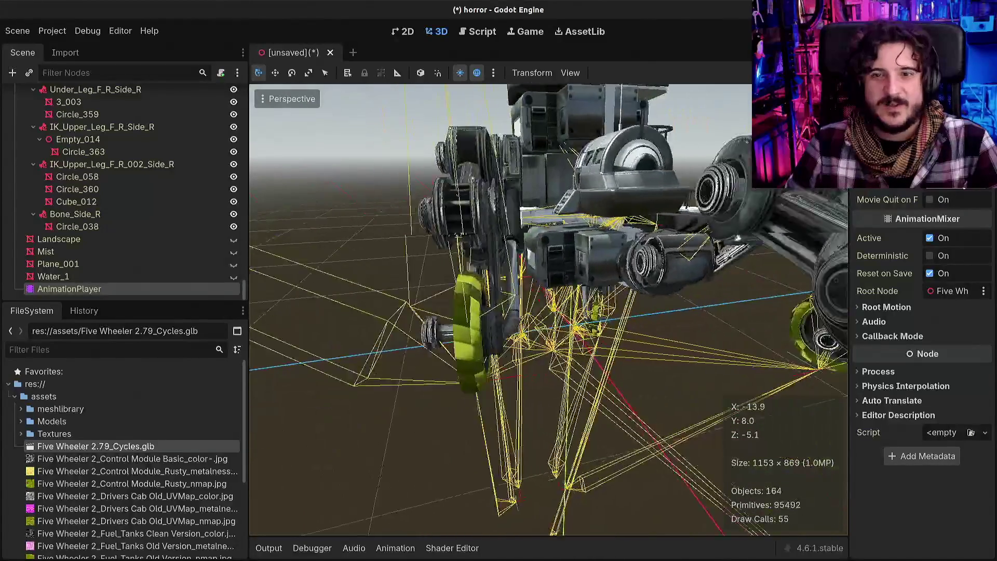
{"action": "scroll", "coordinate": [131, 235], "scroll_direction": "up", "scroll_amount": 15}
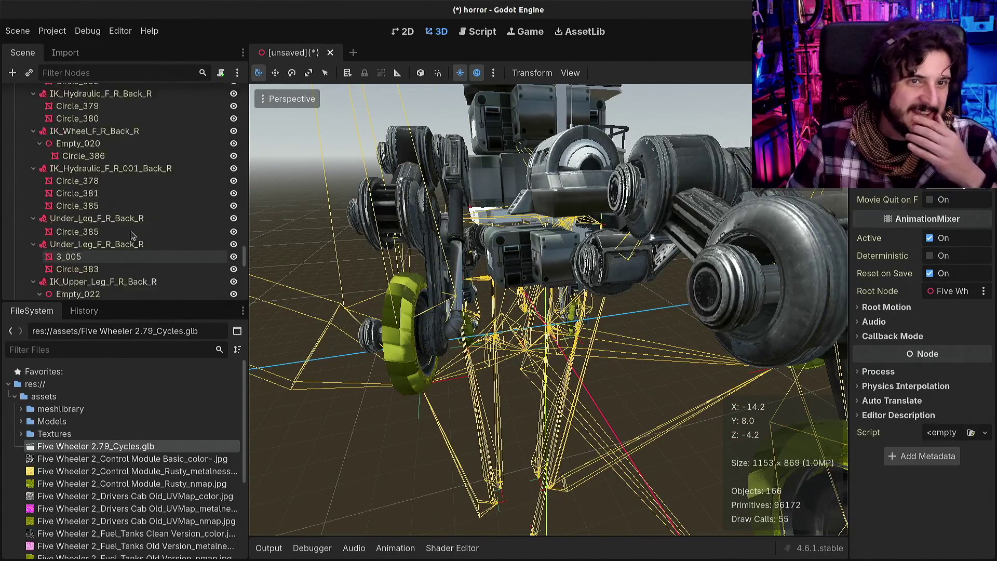
{"action": "scroll", "coordinate": [131, 235], "scroll_direction": "up", "scroll_amount": 10}
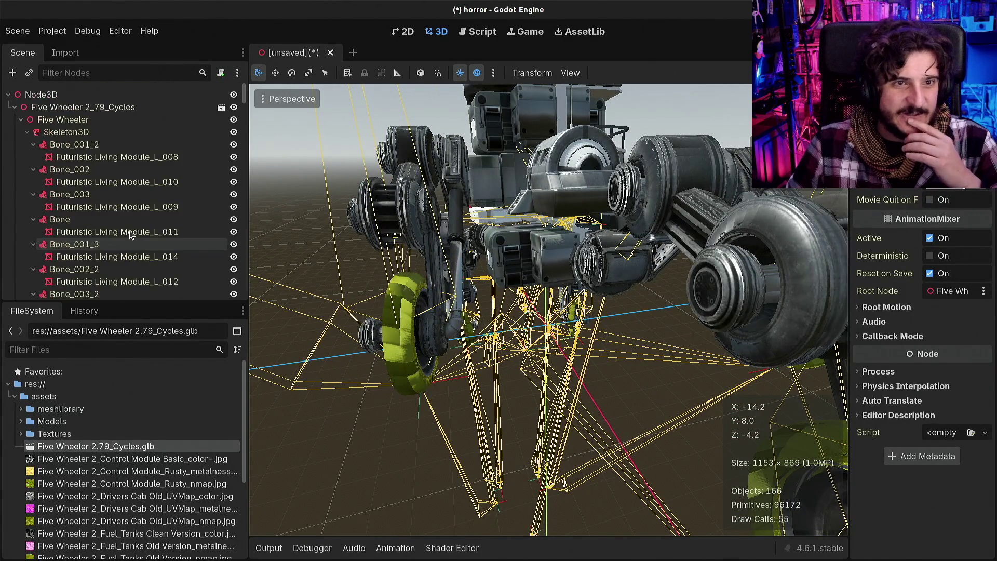
{"action": "left_click", "coordinate": [72, 133]}
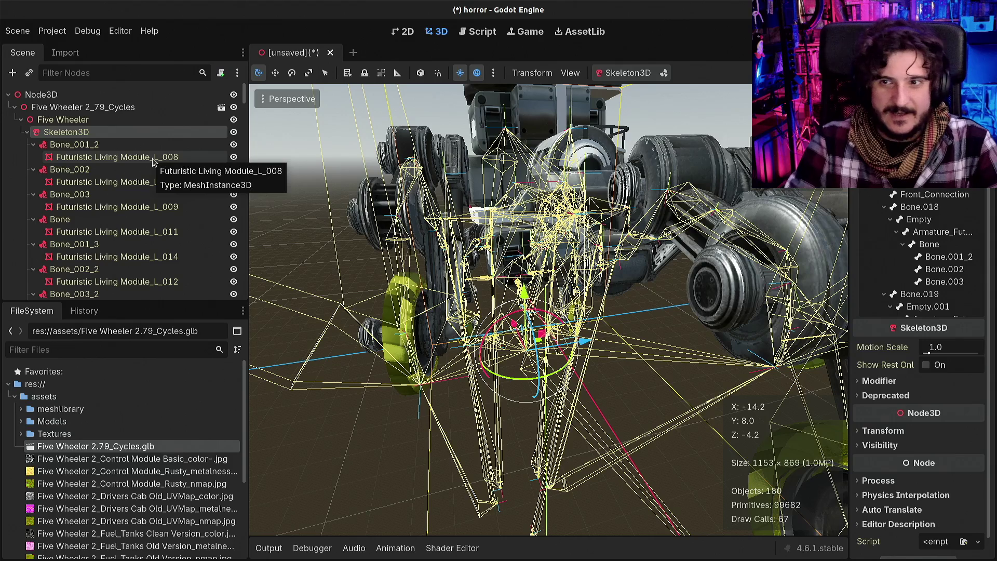
Add a FABRIK3D child under Skeleton3D, found by searching 'ik' in Create New Node
{"action": "key", "text": "ctrl+a"}
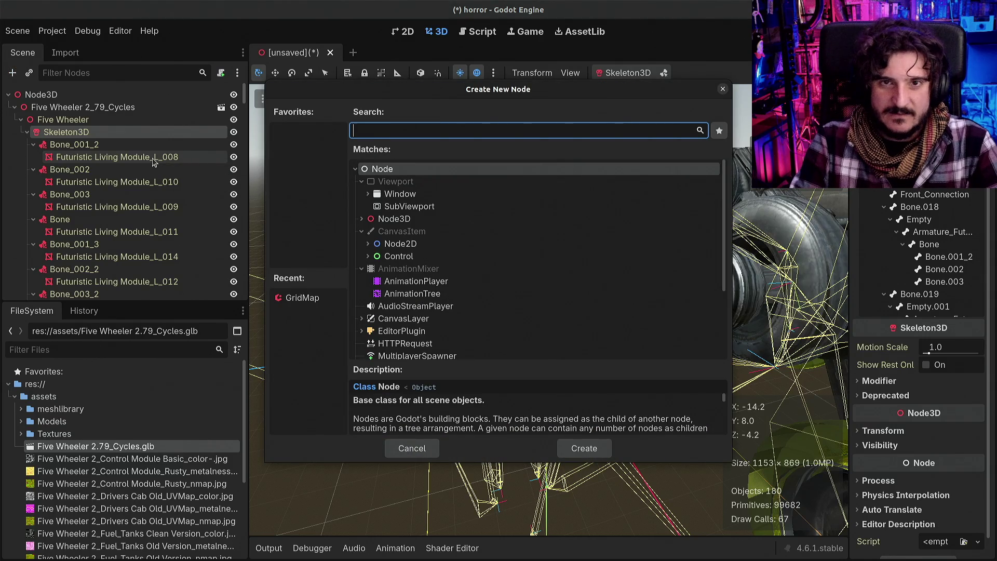
{"action": "type", "text": "bone"}
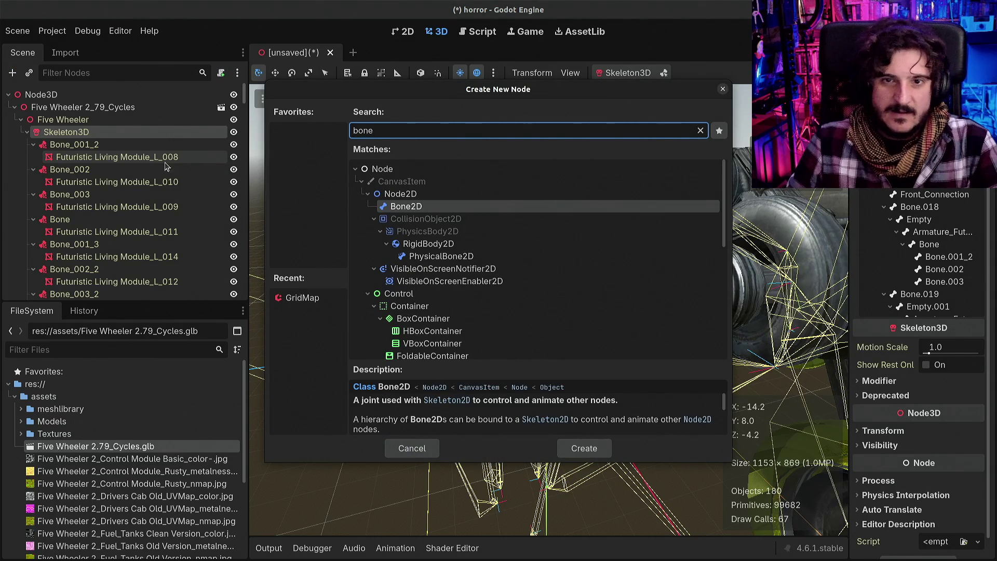
{"action": "scroll", "coordinate": [476, 257], "scroll_direction": "down", "scroll_amount": 10}
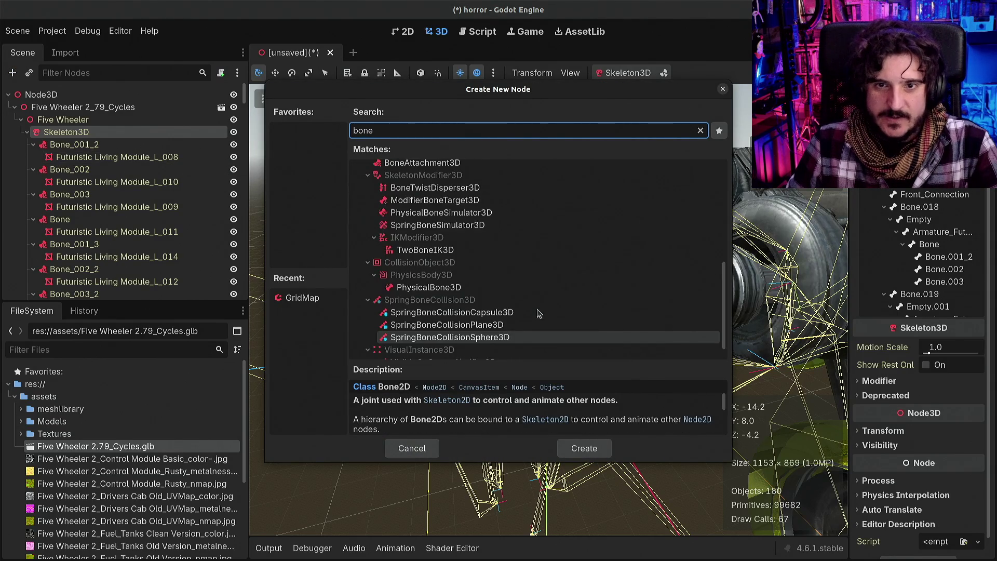
{"action": "scroll", "coordinate": [442, 292], "scroll_direction": "up", "scroll_amount": 2}
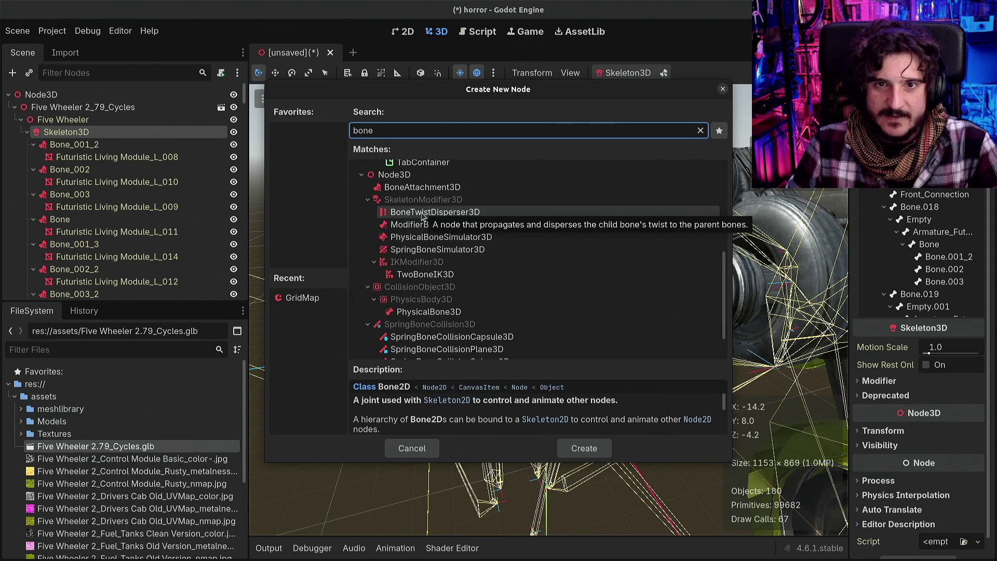
{"action": "scroll", "coordinate": [422, 218], "scroll_direction": "down", "scroll_amount": 2}
{"action": "key", "text": "ctrl+a"}
{"action": "key", "text": "BackSpace"}
{"action": "type", "text": "ik"}
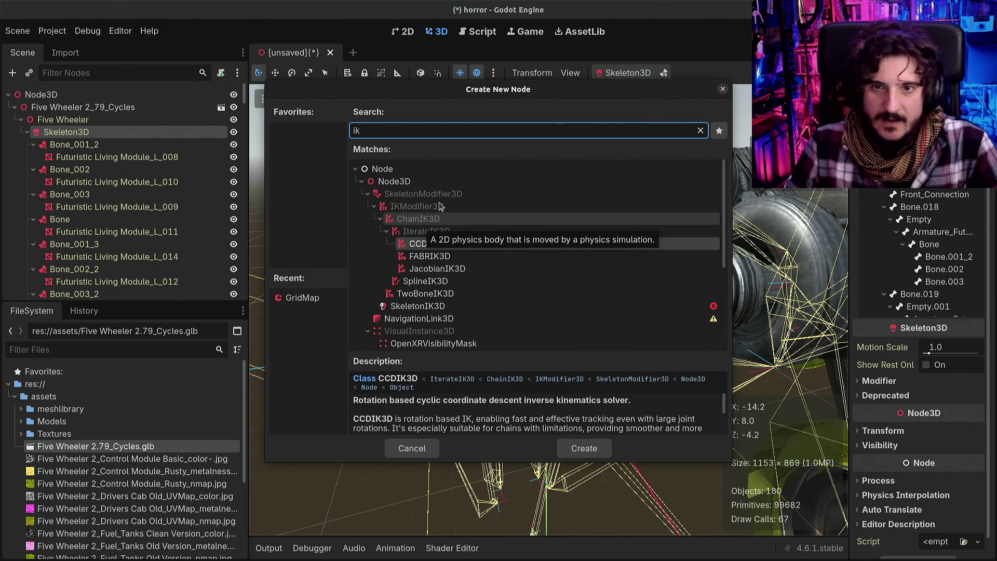
{"action": "left_click", "coordinate": [461, 257]}
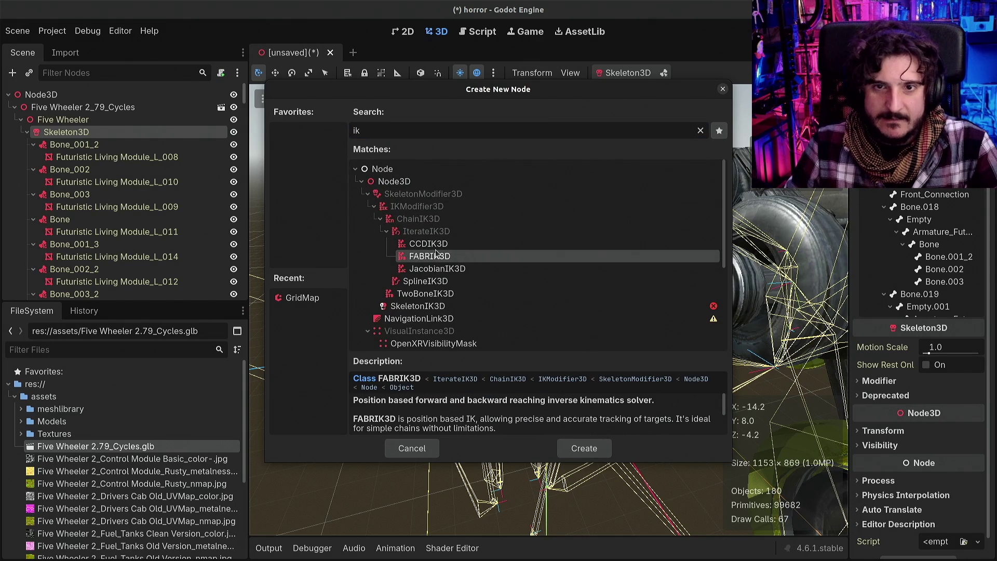
{"action": "double_click", "coordinate": [436, 256]}
Add an IK chain entry to FABRIK3D's Settings with Skeleton3D as Target Node
{"action": "scroll", "coordinate": [153, 248], "scroll_direction": "down", "scroll_amount": 3}
{"action": "scroll", "coordinate": [549, 310], "scroll_direction": "down", "scroll_amount": 3}
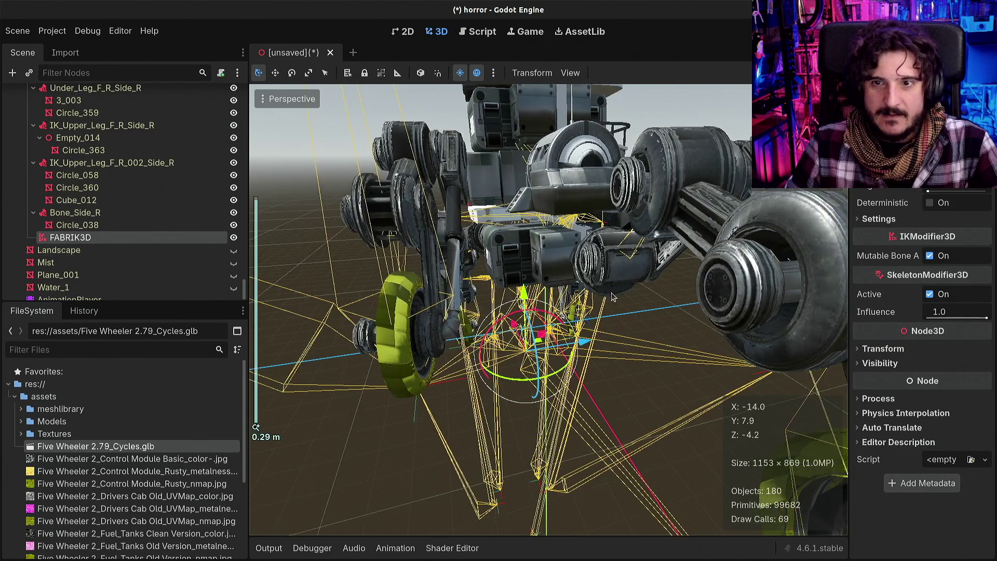
{"action": "scroll", "coordinate": [549, 310], "scroll_direction": "down", "scroll_amount": 5}
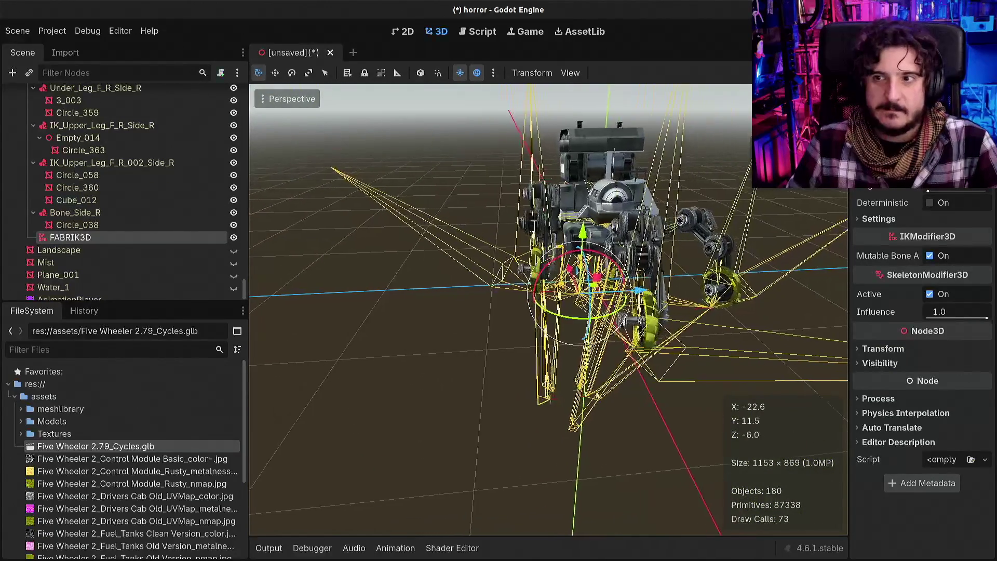
{"action": "left_click", "coordinate": [880, 218]}
{"action": "left_click", "coordinate": [922, 242]}
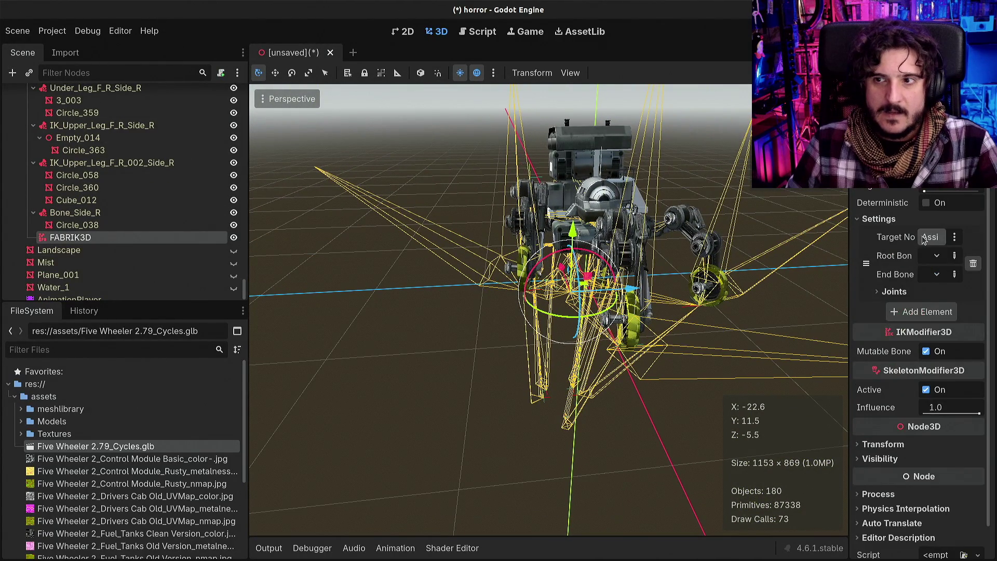
{"action": "left_click_drag", "start_coordinate": [848, 241], "coordinate": [752, 241]}
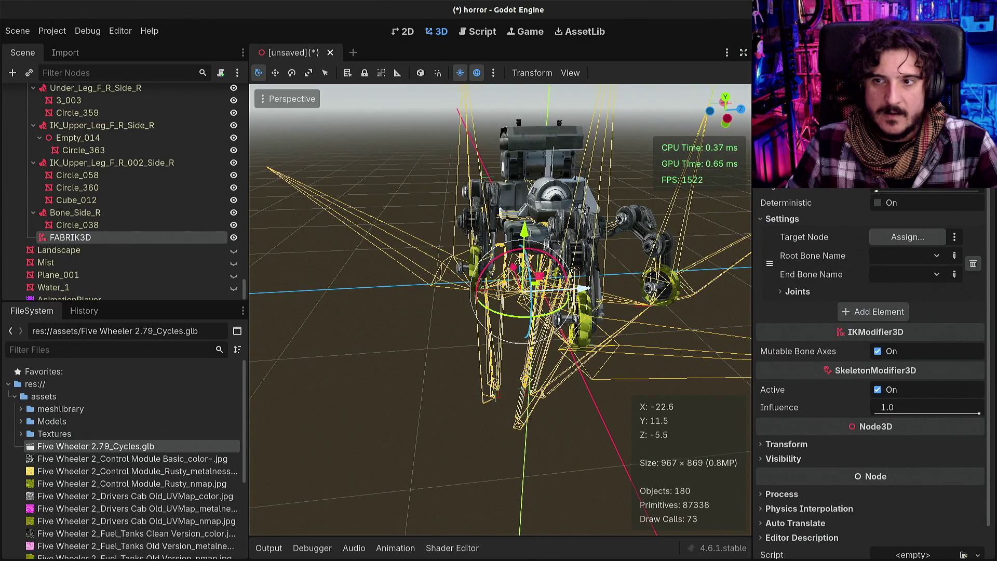
{"action": "left_click", "coordinate": [897, 241]}
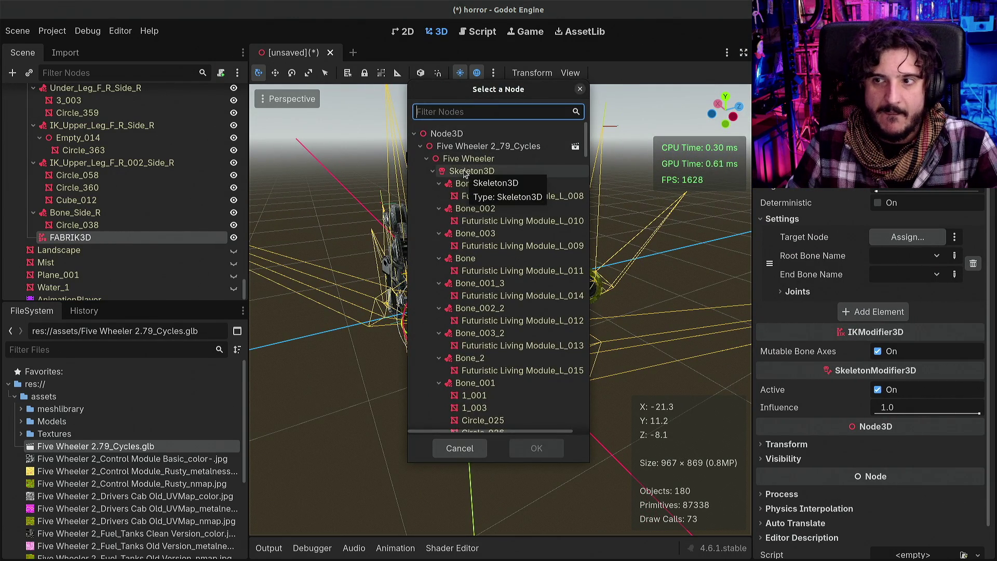
{"action": "double_click", "coordinate": [465, 172]}
{"action": "left_click", "coordinate": [899, 256]}
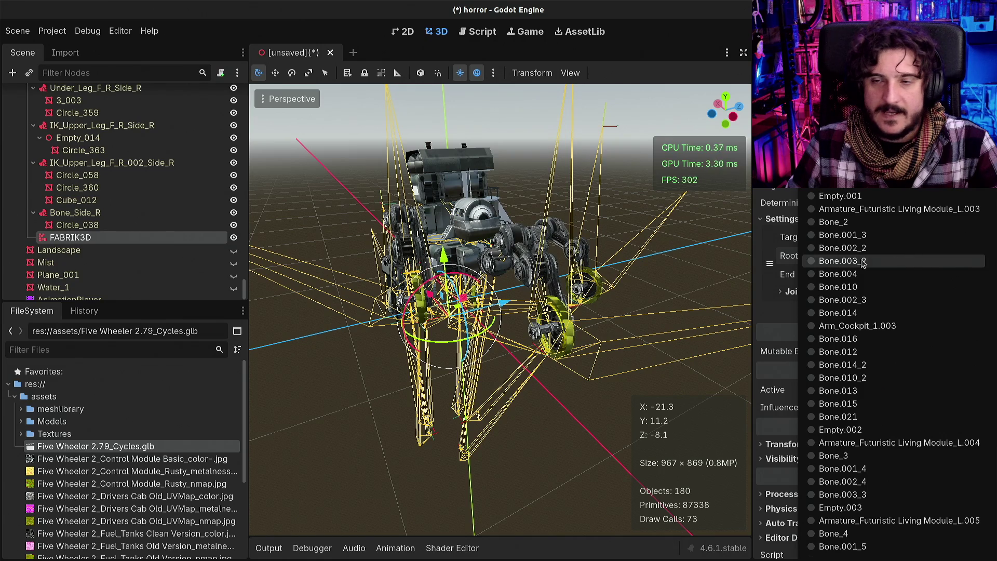
Fly the camera back along the wheels and select Skeleton3D to view its bones
{"action": "right_click", "coordinate": [436, 328]}
{"action": "scroll", "coordinate": [436, 328], "scroll_direction": "up", "scroll_amount": 2}
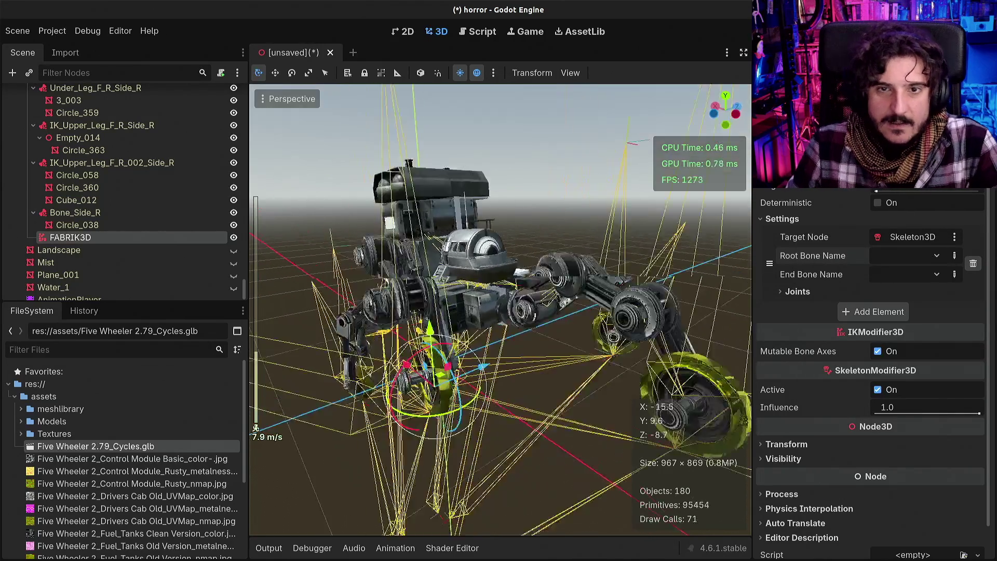
{"action": "key", "text": "s"}
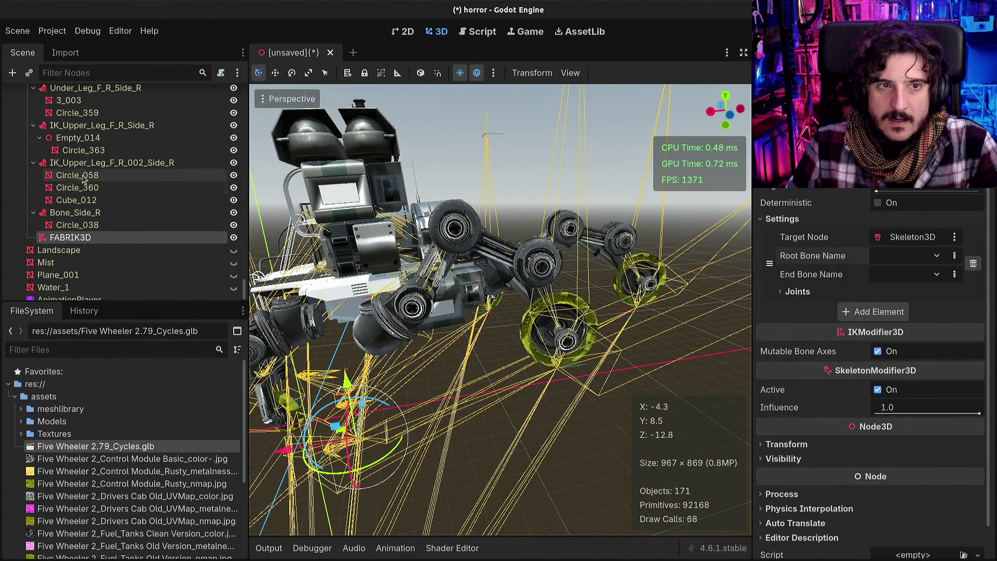
{"action": "key", "text": "s"}
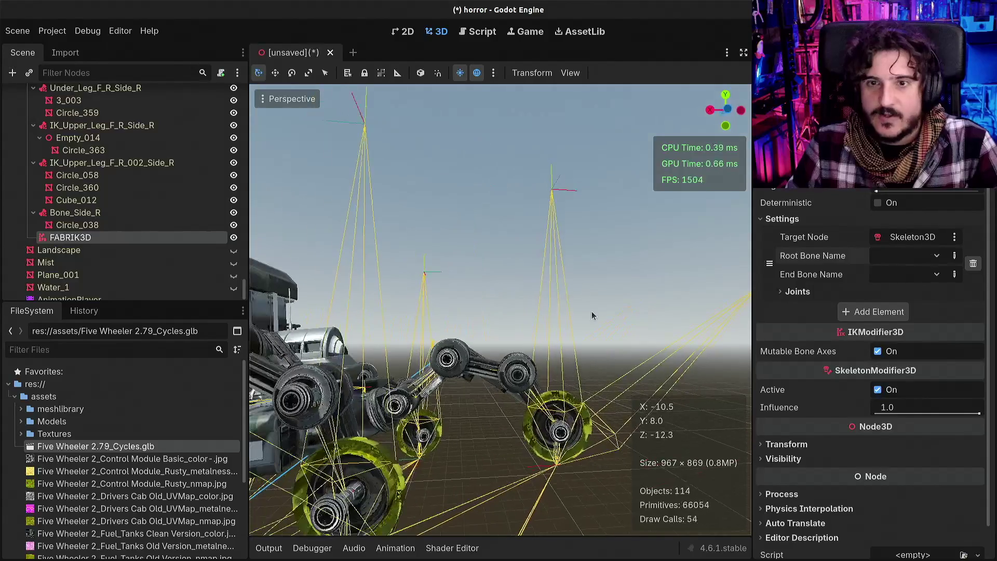
{"action": "left_click", "coordinate": [552, 271]}
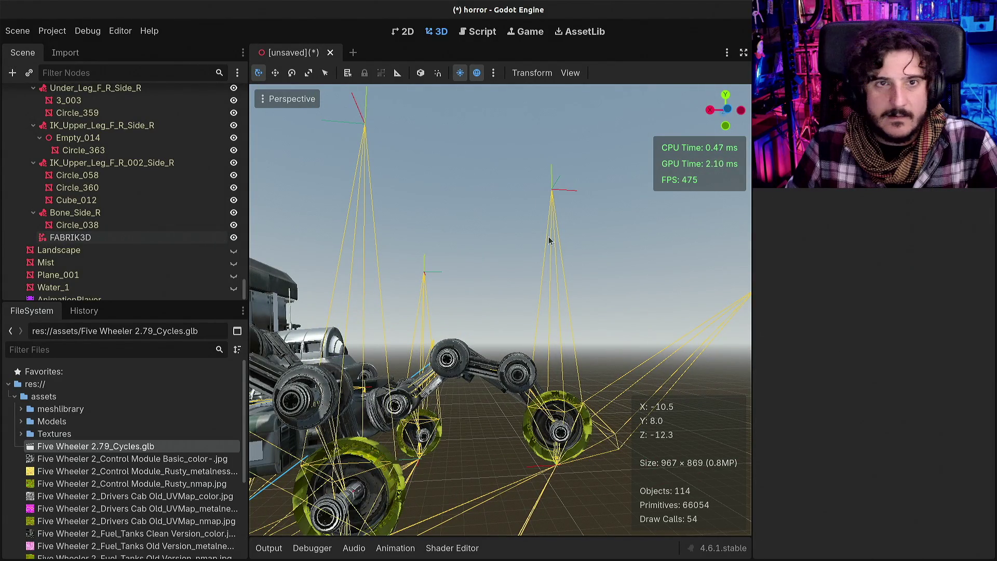
{"action": "left_click", "coordinate": [64, 226]}
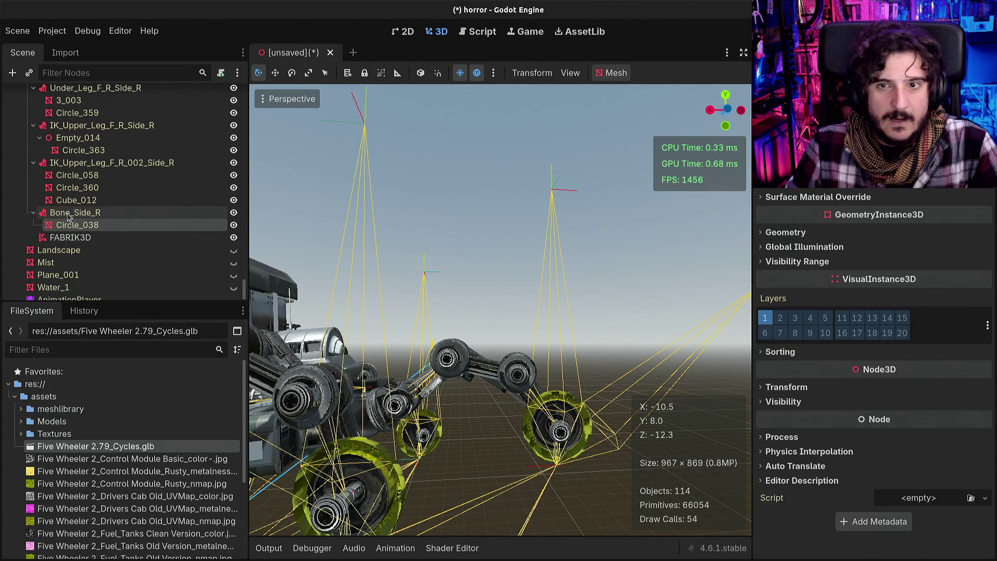
{"action": "scroll", "coordinate": [99, 231], "scroll_direction": "up", "scroll_amount": 5}
{"action": "scroll", "coordinate": [101, 233], "scroll_direction": "up", "scroll_amount": 10}
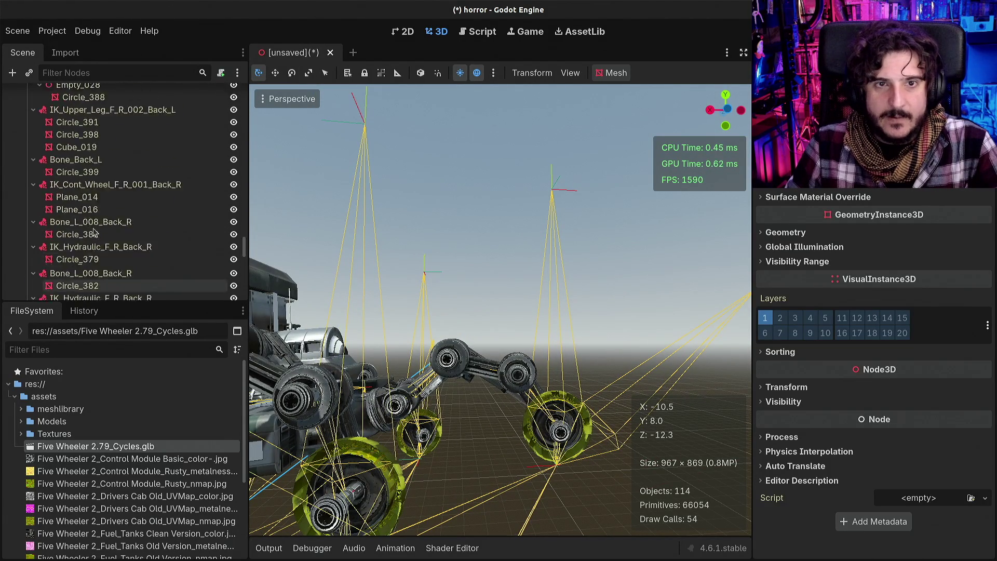
{"action": "left_click", "coordinate": [59, 134]}
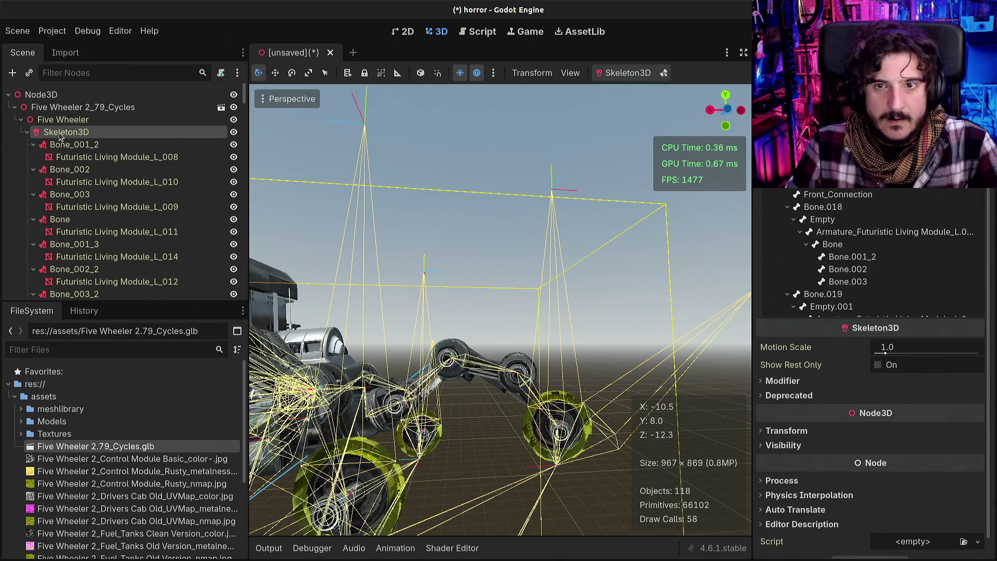
Inspect bone poses from Bone.002, Empty and Bone_4 down to Under_Leg_F_R_Back_R
{"action": "scroll", "coordinate": [571, 393], "scroll_direction": "down", "scroll_amount": 6}
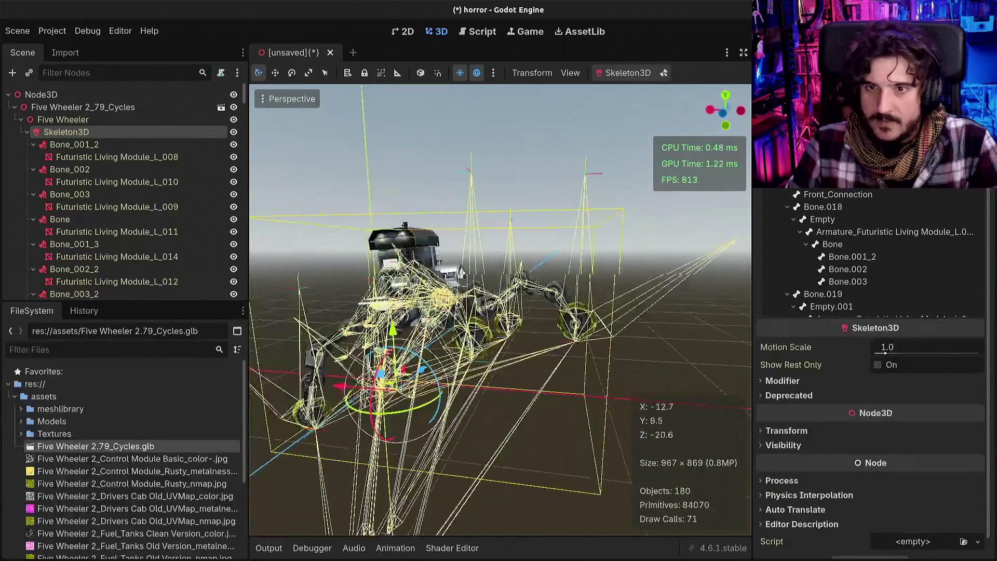
{"action": "left_click", "coordinate": [851, 271]}
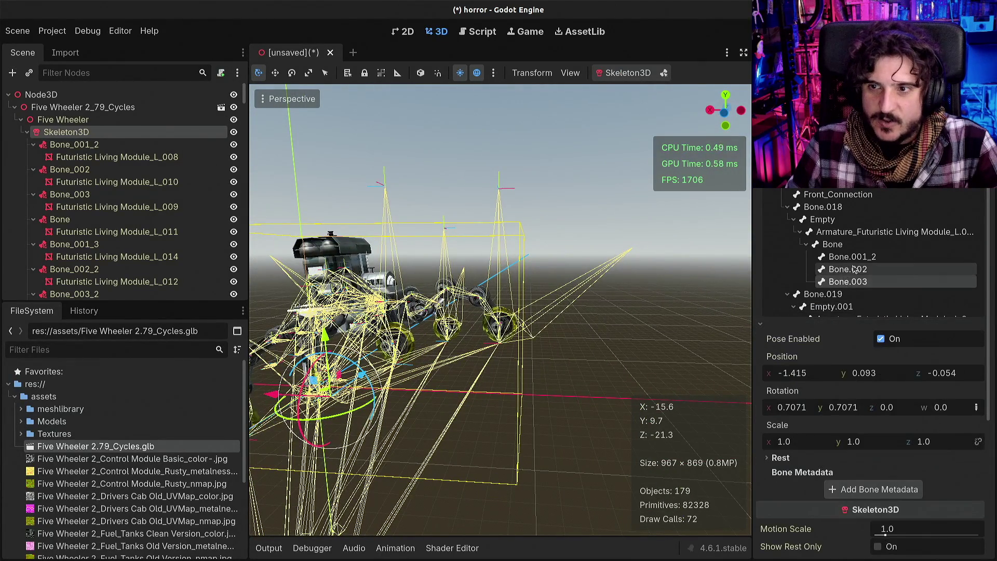
{"action": "left_click", "coordinate": [850, 256]}
{"action": "left_click", "coordinate": [835, 232]}
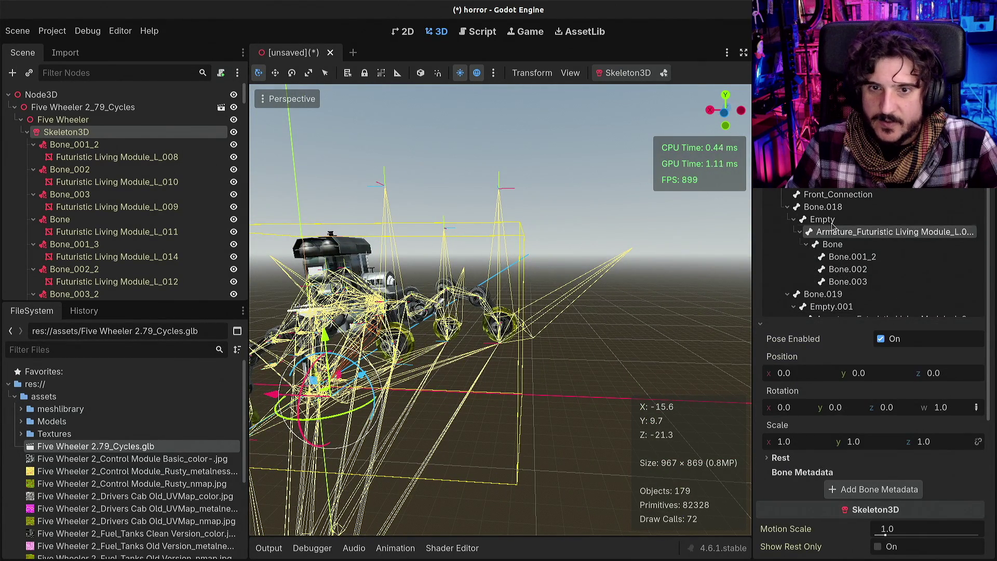
{"action": "left_click", "coordinate": [831, 218]}
{"action": "scroll", "coordinate": [500, 310], "scroll_direction": "up", "scroll_amount": 5}
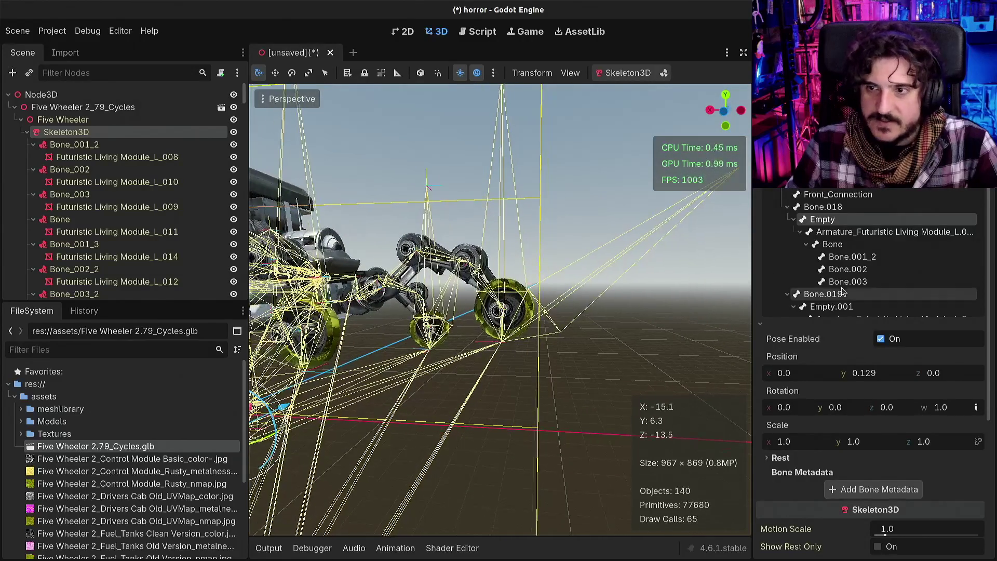
{"action": "scroll", "coordinate": [843, 283], "scroll_direction": "down", "scroll_amount": 5}
{"action": "left_click", "coordinate": [844, 229]}
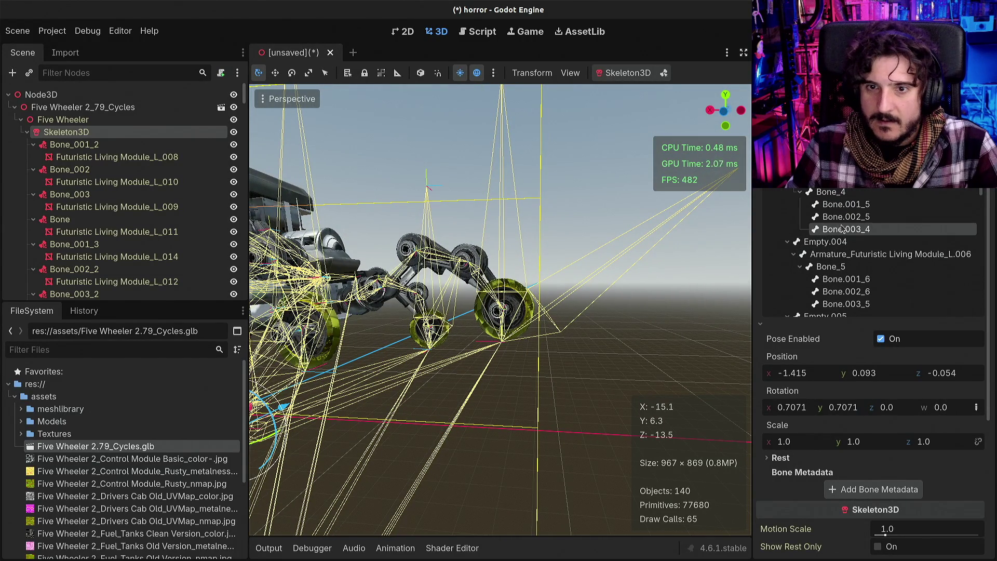
{"action": "left_click", "coordinate": [844, 216]}
{"action": "left_click", "coordinate": [841, 204]}
{"action": "left_click", "coordinate": [838, 192]}
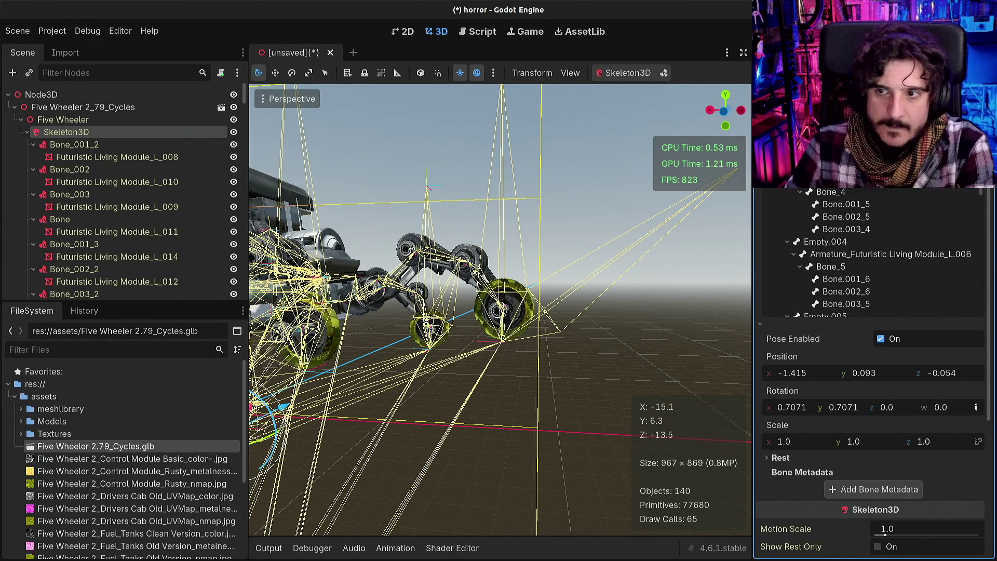
{"action": "scroll", "coordinate": [850, 260], "scroll_direction": "down", "scroll_amount": 5}
{"action": "left_click", "coordinate": [851, 260]}
{"action": "scroll", "coordinate": [851, 266], "scroll_direction": "down", "scroll_amount": 5}
{"action": "scroll", "coordinate": [850, 267], "scroll_direction": "down", "scroll_amount": 10}
{"action": "left_click", "coordinate": [850, 275]}
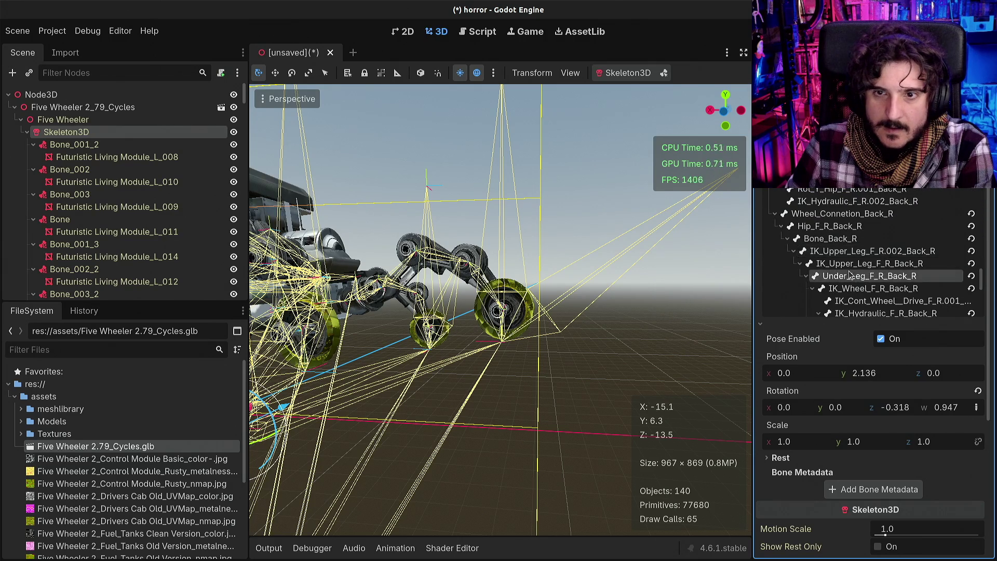
{"action": "scroll", "coordinate": [850, 275], "scroll_direction": "up", "scroll_amount": 10}
{"action": "scroll", "coordinate": [851, 270], "scroll_direction": "up", "scroll_amount": 5}
Locate Front_Connection and step through Bone.013_2 and Bone.001_Front to IK_Upper_Leg_F_R.002_Front
{"action": "left_click", "coordinate": [822, 193]}
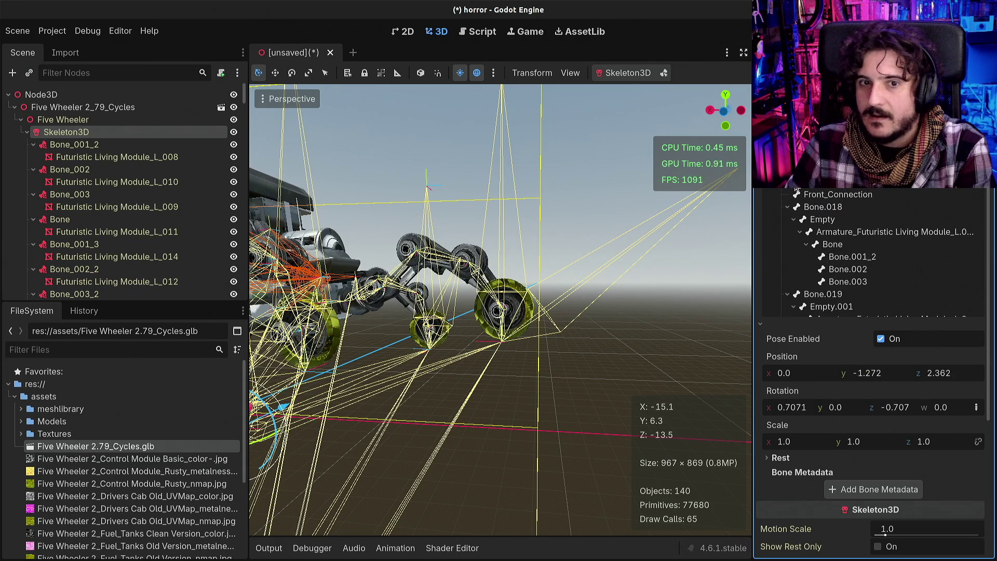
{"action": "scroll", "coordinate": [500, 310], "scroll_direction": "up", "scroll_amount": 5}
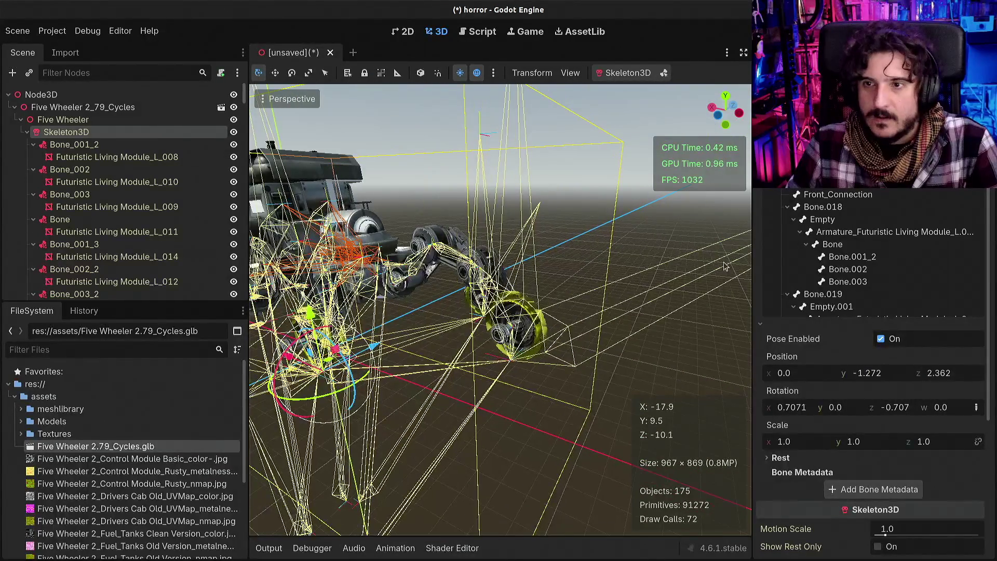
{"action": "left_click", "coordinate": [842, 282]}
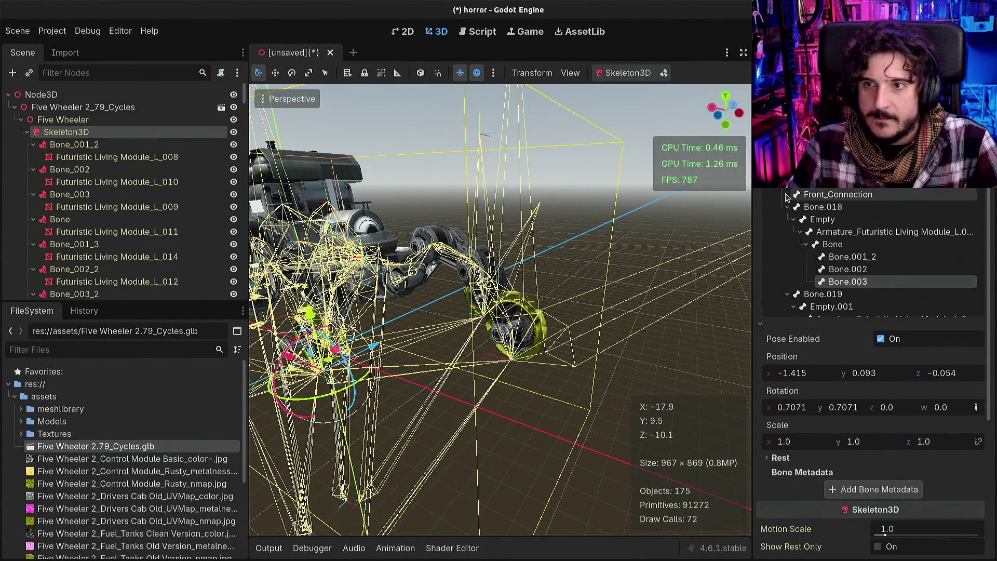
{"action": "scroll", "coordinate": [810, 229], "scroll_direction": "down", "scroll_amount": 5}
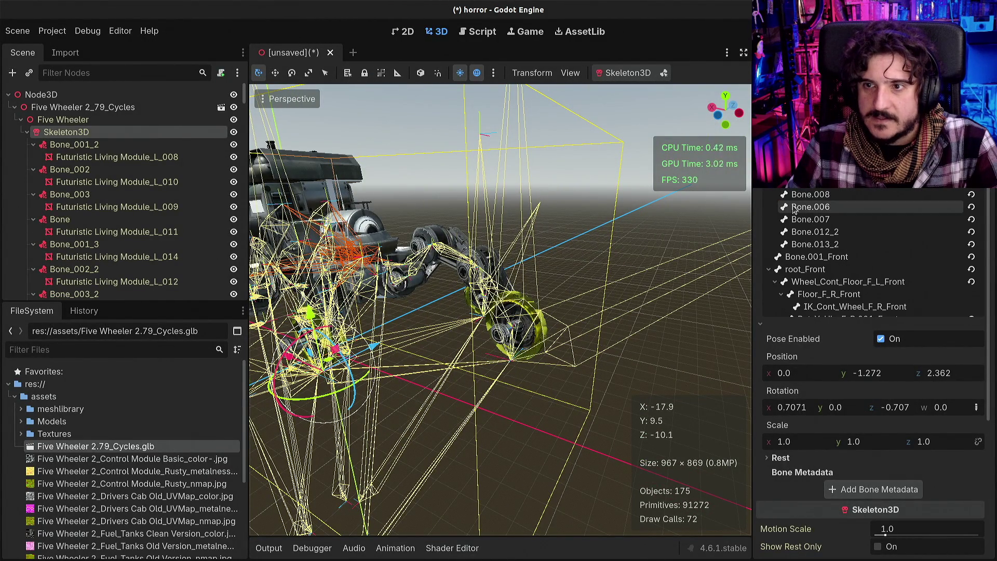
{"action": "left_click", "coordinate": [819, 248]}
{"action": "scroll", "coordinate": [811, 244], "scroll_direction": "down", "scroll_amount": 1}
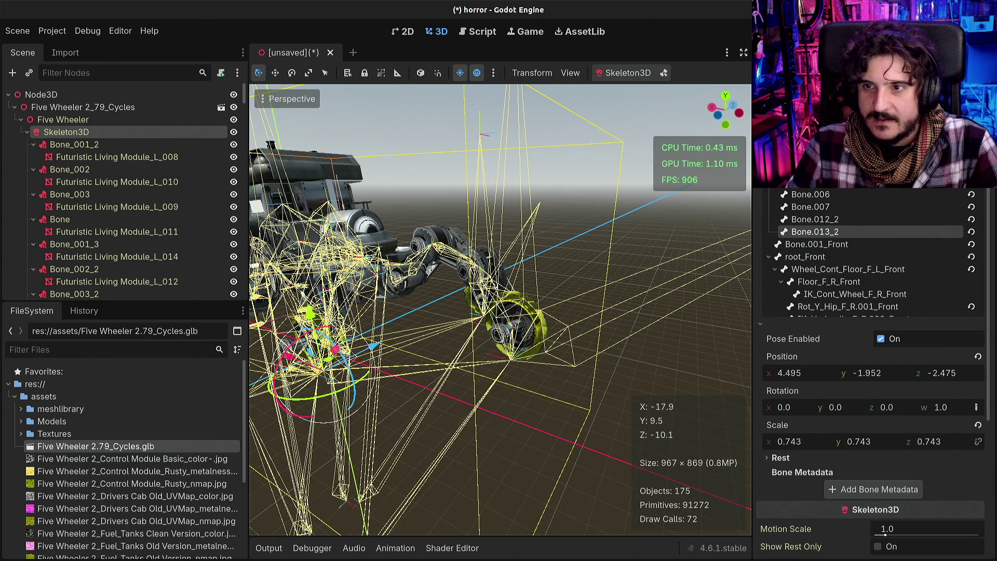
{"action": "left_click", "coordinate": [786, 246]}
{"action": "scroll", "coordinate": [800, 244], "scroll_direction": "down", "scroll_amount": 5}
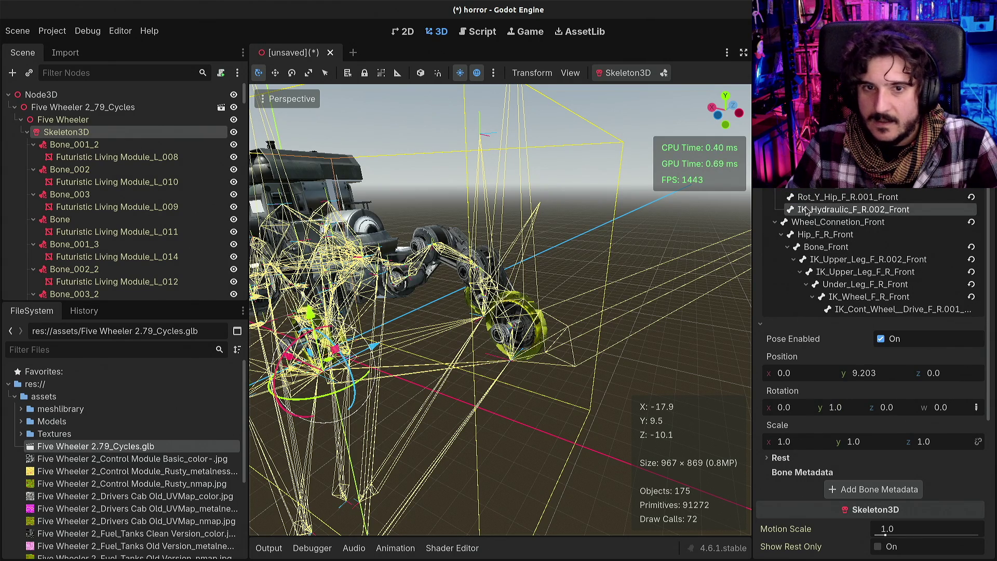
{"action": "left_click", "coordinate": [842, 259]}
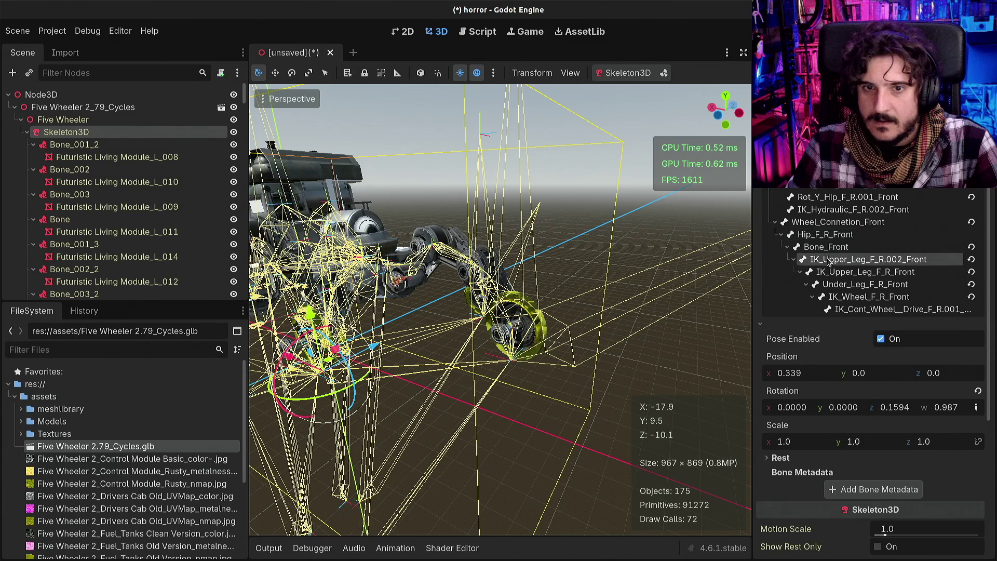
{"action": "scroll", "coordinate": [501, 312], "scroll_direction": "up", "scroll_amount": 5}
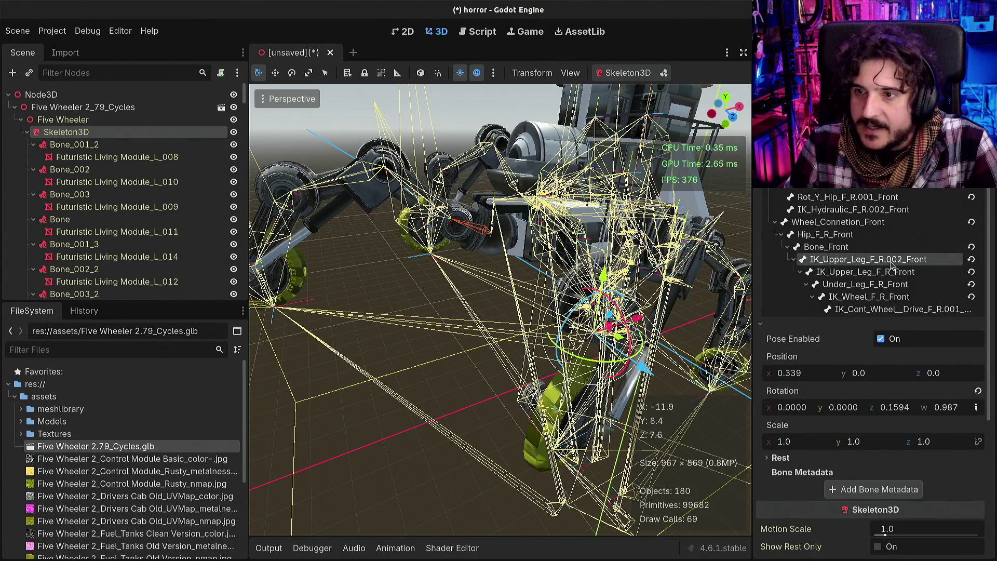
{"action": "scroll", "coordinate": [95, 234], "scroll_direction": "down", "scroll_amount": 15}
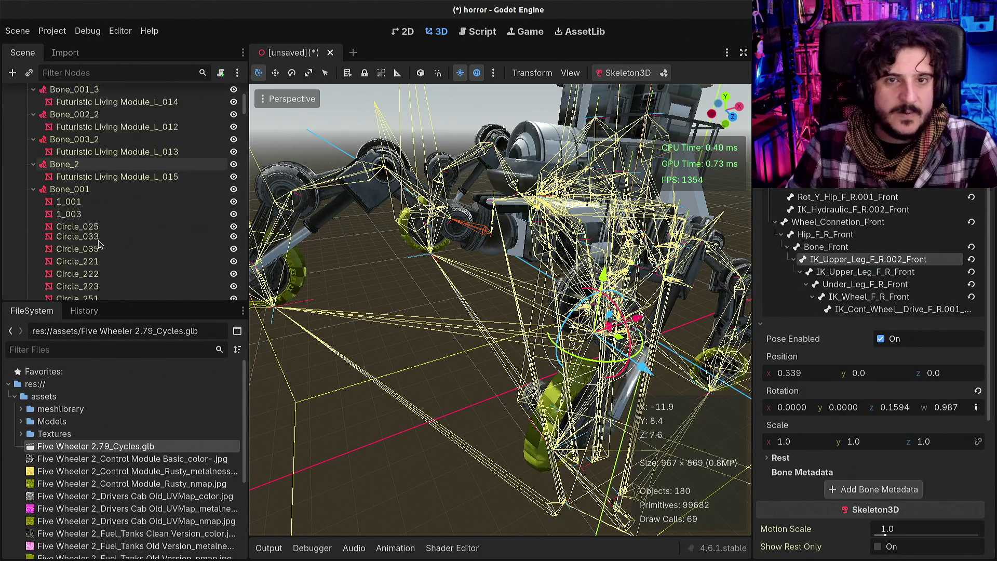
{"action": "left_click", "coordinate": [77, 227]}
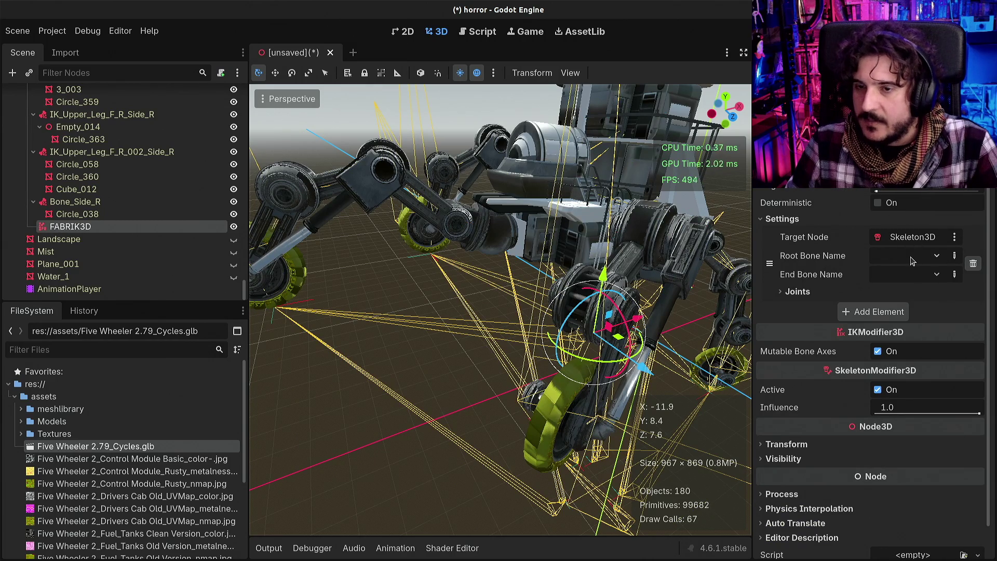
Set the FABRIK3D chain's Root Bone Name to an IK_Upper_Leg bone
{"action": "left_click", "coordinate": [913, 257]}
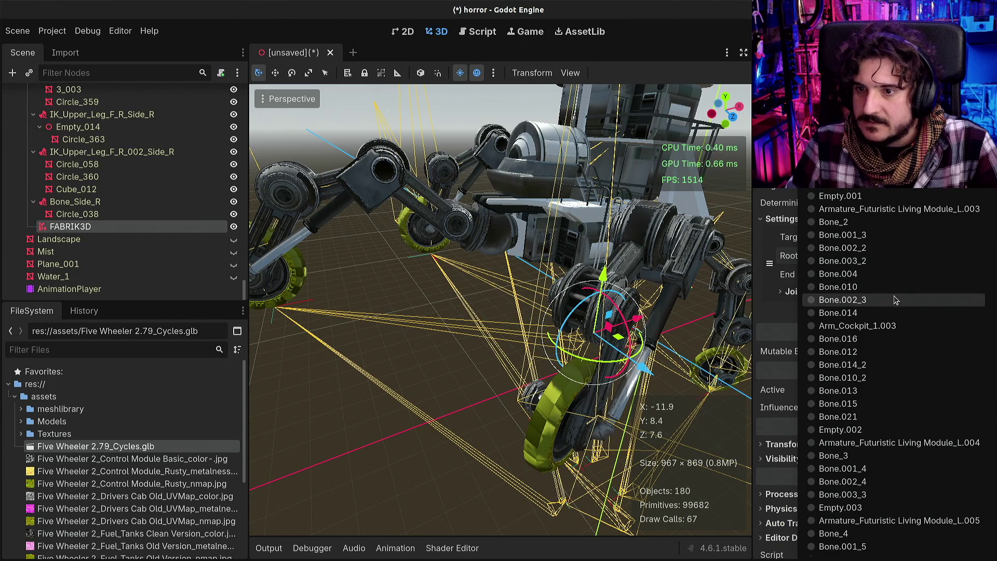
{"action": "scroll", "coordinate": [906, 337], "scroll_direction": "down", "scroll_amount": 5}
{"action": "scroll", "coordinate": [906, 340], "scroll_direction": "down", "scroll_amount": 5}
{"action": "scroll", "coordinate": [907, 340], "scroll_direction": "up", "scroll_amount": 5}
{"action": "scroll", "coordinate": [906, 340], "scroll_direction": "up", "scroll_amount": 10}
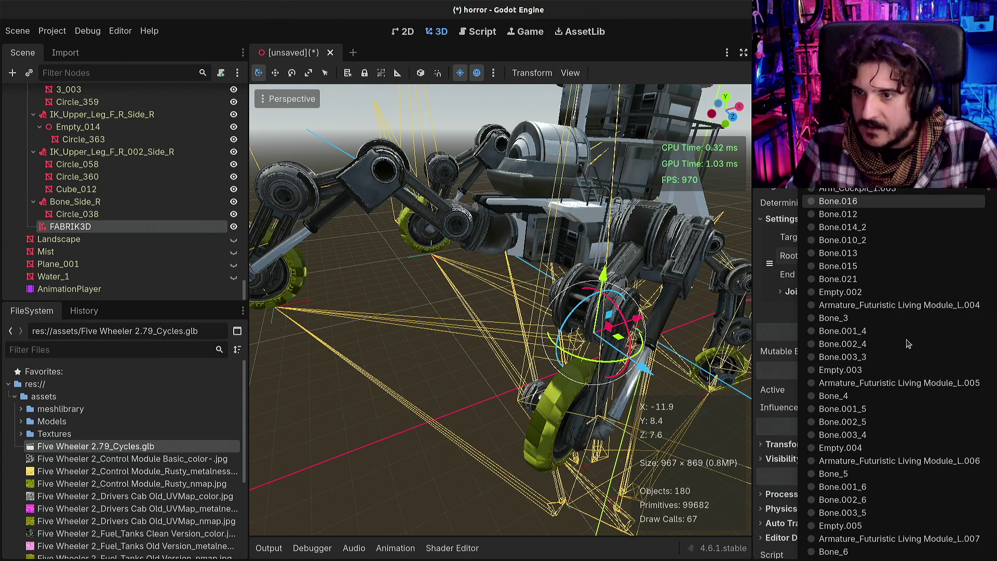
{"action": "scroll", "coordinate": [908, 344], "scroll_direction": "down", "scroll_amount": 5}
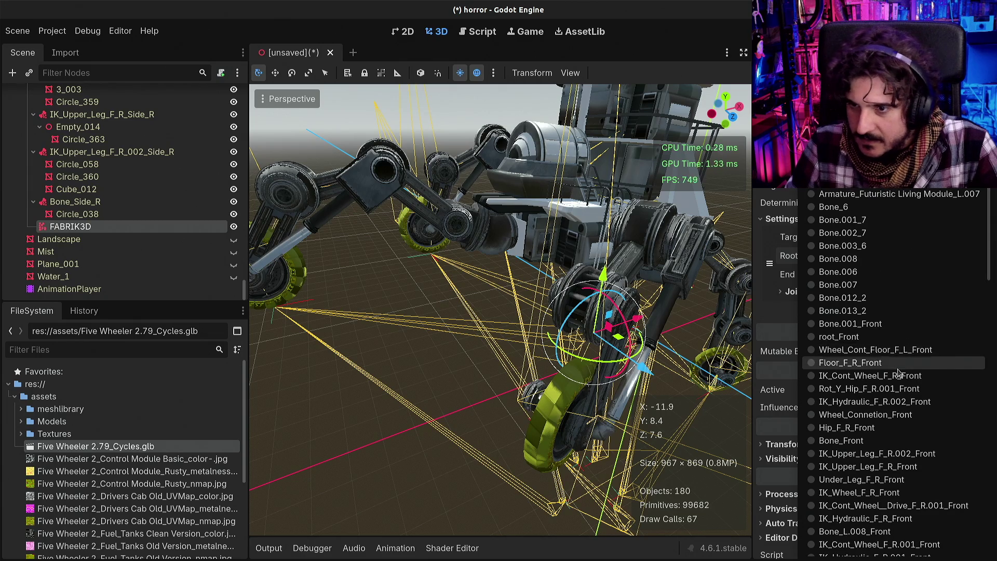
{"action": "scroll", "coordinate": [891, 387], "scroll_direction": "down", "scroll_amount": 4}
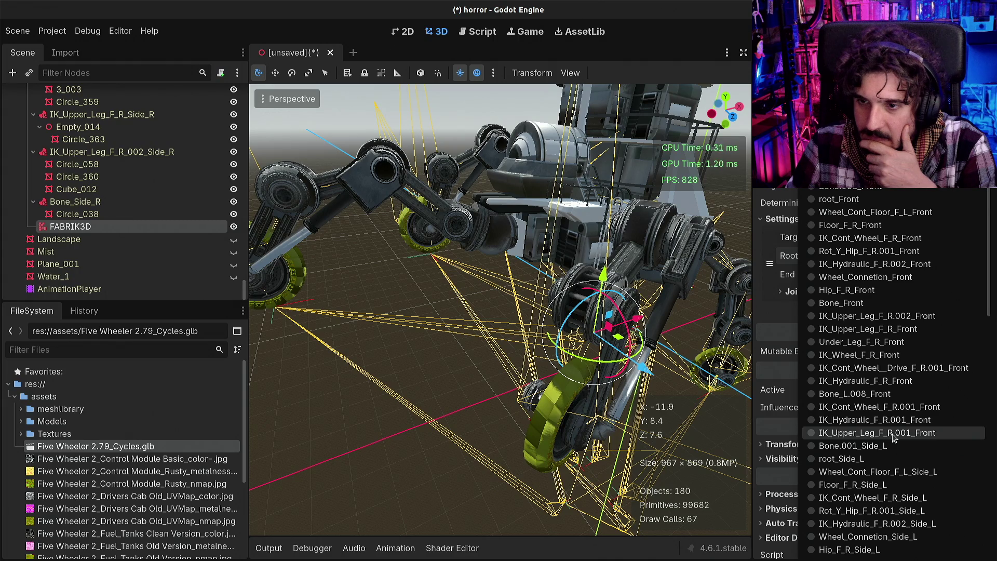
{"action": "scroll", "coordinate": [893, 438], "scroll_direction": "down", "scroll_amount": 4}
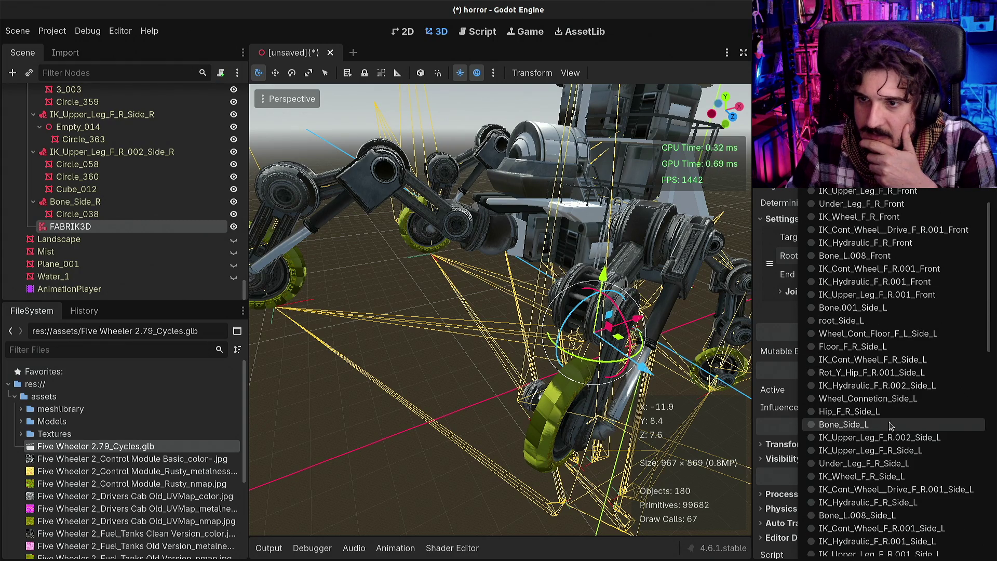
{"action": "left_click", "coordinate": [887, 454]}
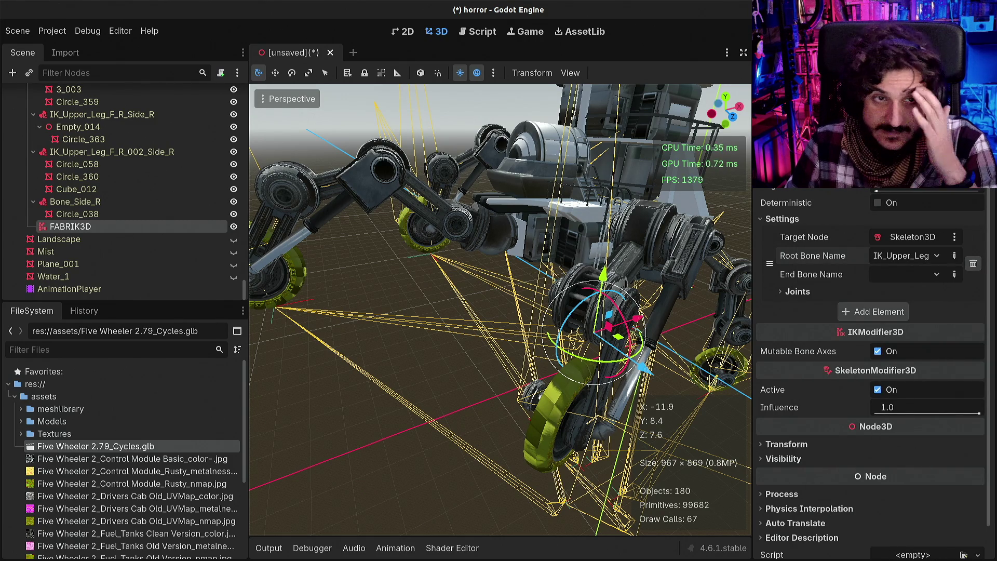
Collapse Skeleton3D's children and reselect it to list its bone hierarchy
{"action": "scroll", "coordinate": [51, 176], "scroll_direction": "down", "scroll_amount": 10}
{"action": "scroll", "coordinate": [50, 177], "scroll_direction": "up", "scroll_amount": 15}
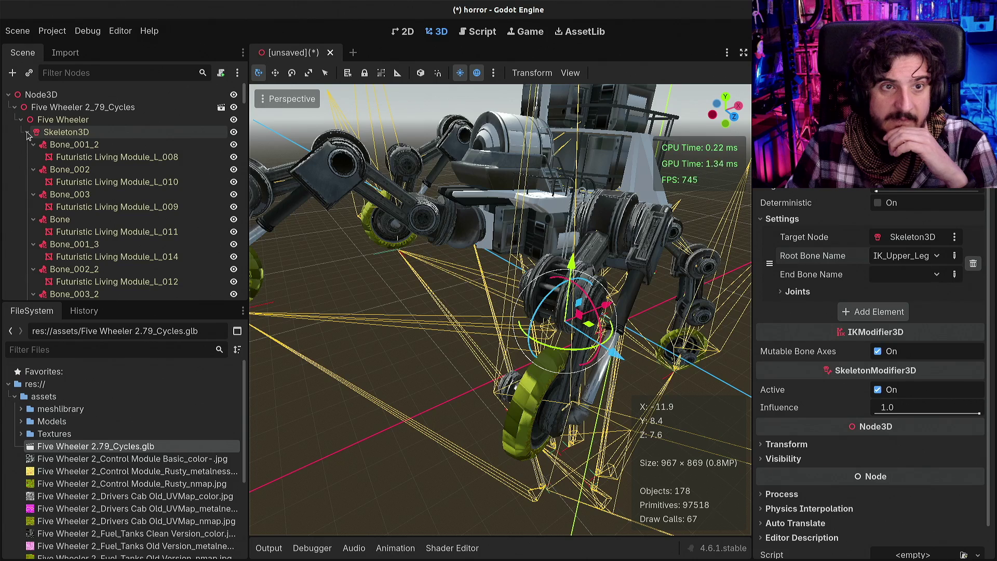
{"action": "left_click", "coordinate": [28, 133]}
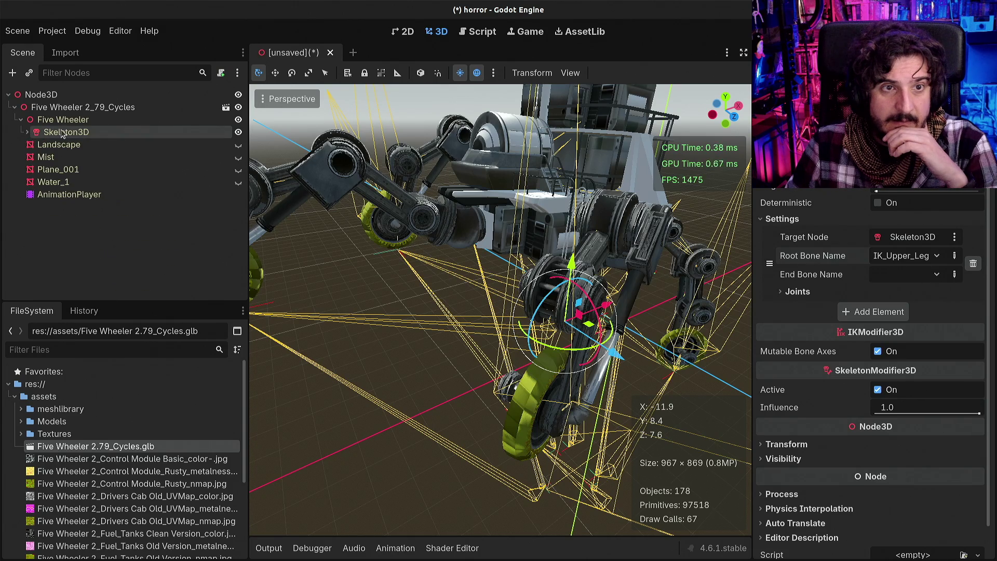
{"action": "left_click", "coordinate": [78, 123]}
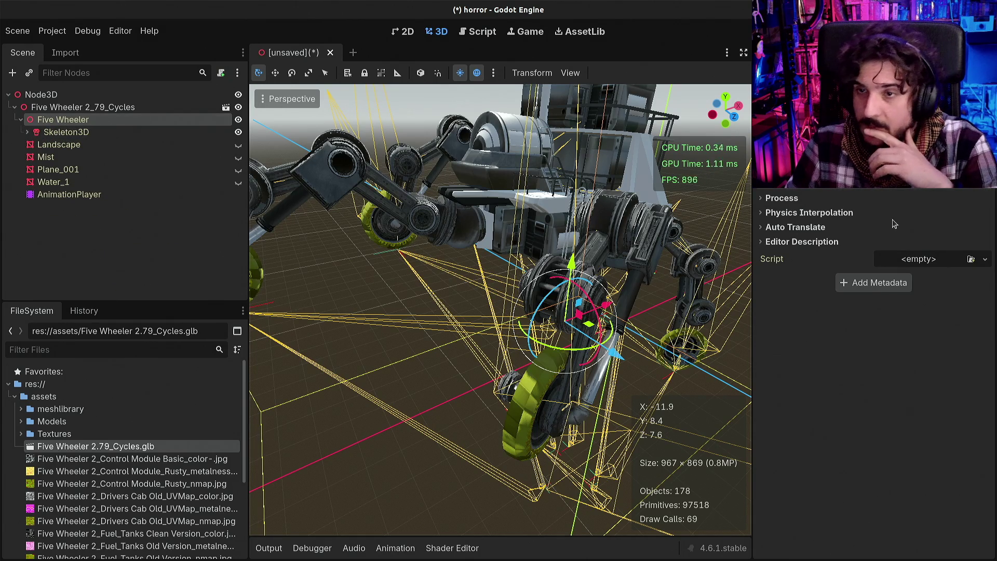
{"action": "left_click", "coordinate": [130, 132]}
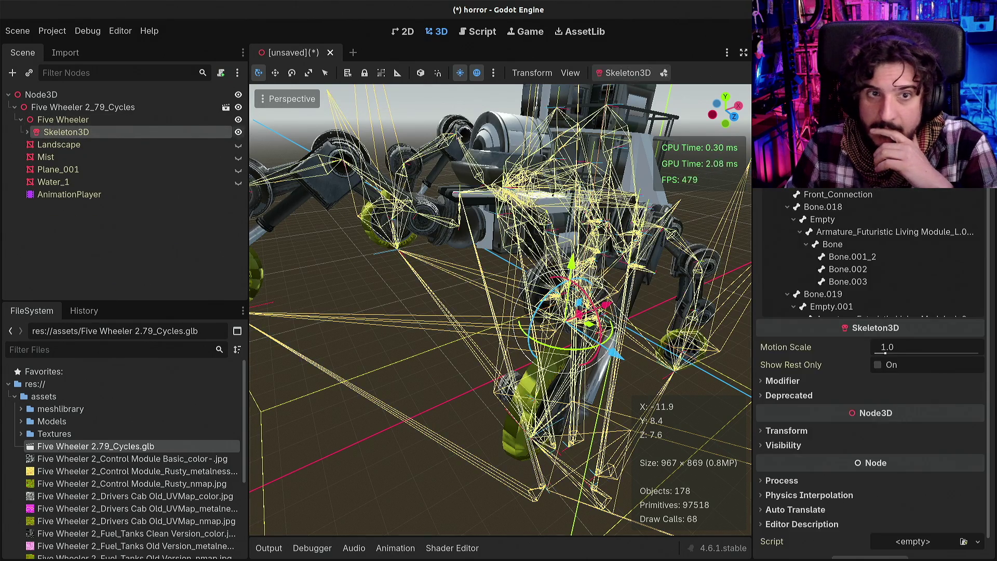
Scroll the bone tree to inspect IK_Upper_Leg_F_R_Side_L and IK_Upper_Leg_F_R.002_Side_L
{"action": "scroll", "coordinate": [897, 250], "scroll_direction": "down", "scroll_amount": 3}
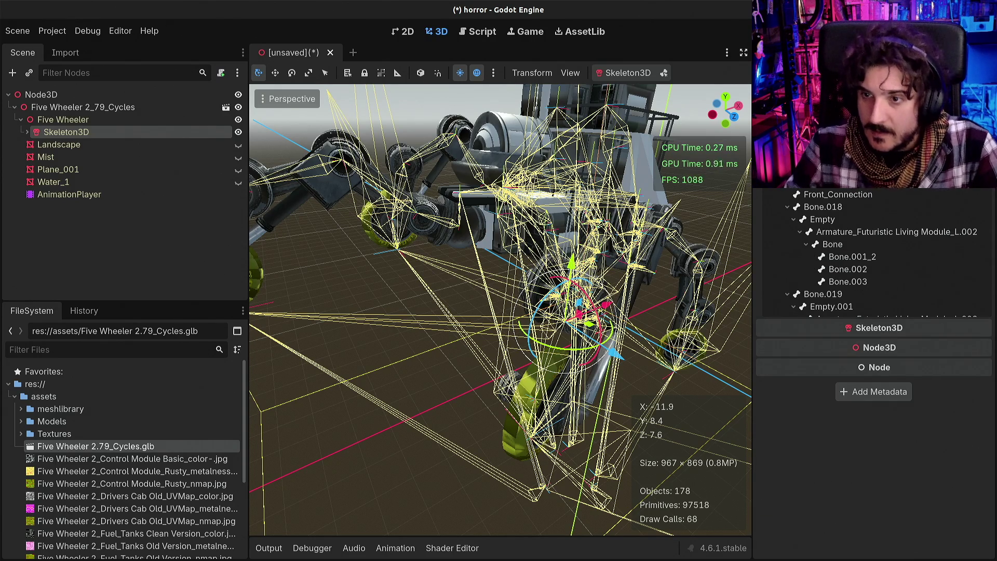
{"action": "scroll", "coordinate": [886, 261], "scroll_direction": "down", "scroll_amount": 4}
{"action": "scroll", "coordinate": [888, 265], "scroll_direction": "up", "scroll_amount": 5}
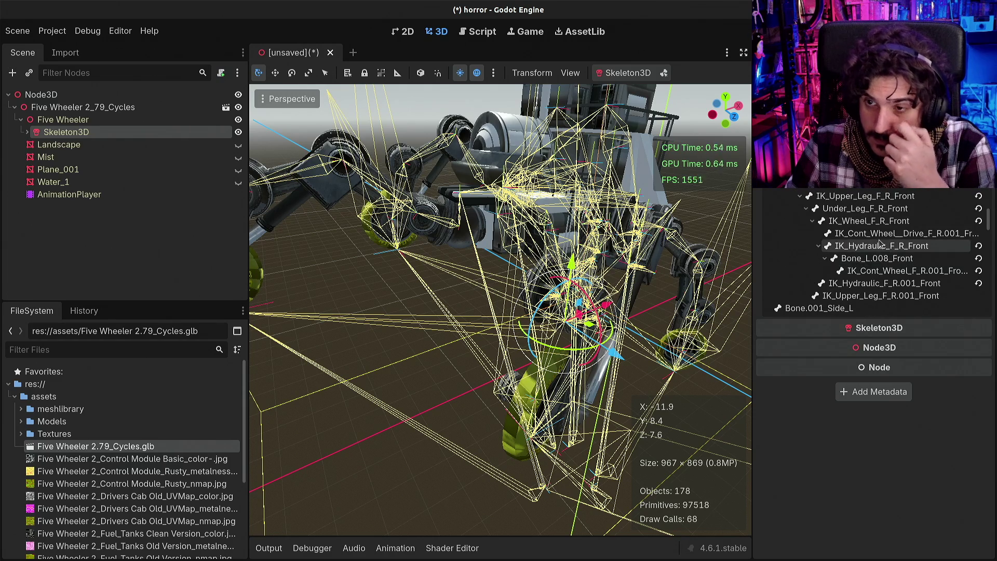
{"action": "scroll", "coordinate": [883, 250], "scroll_direction": "up", "scroll_amount": 3}
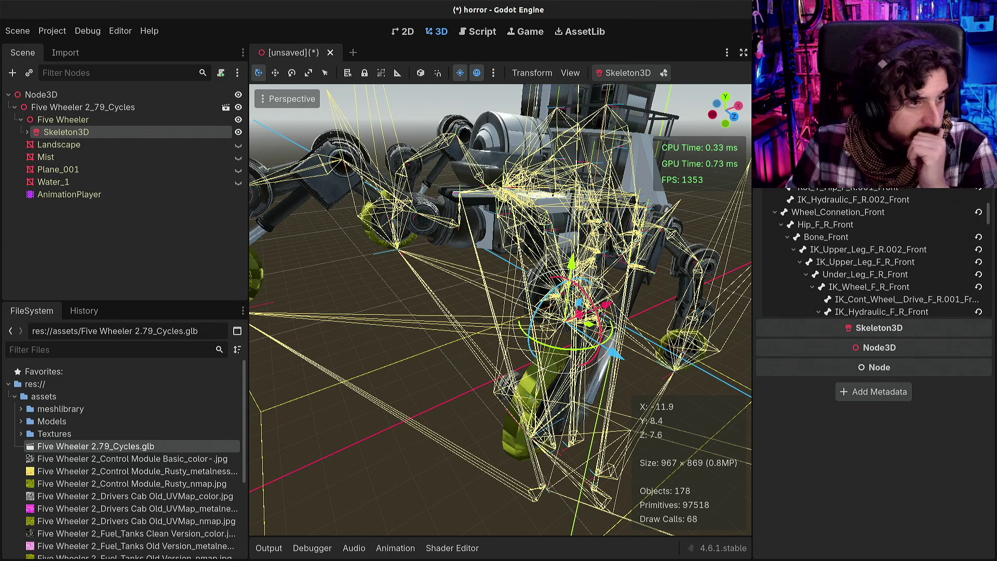
{"action": "scroll", "coordinate": [842, 300], "scroll_direction": "down", "scroll_amount": 4}
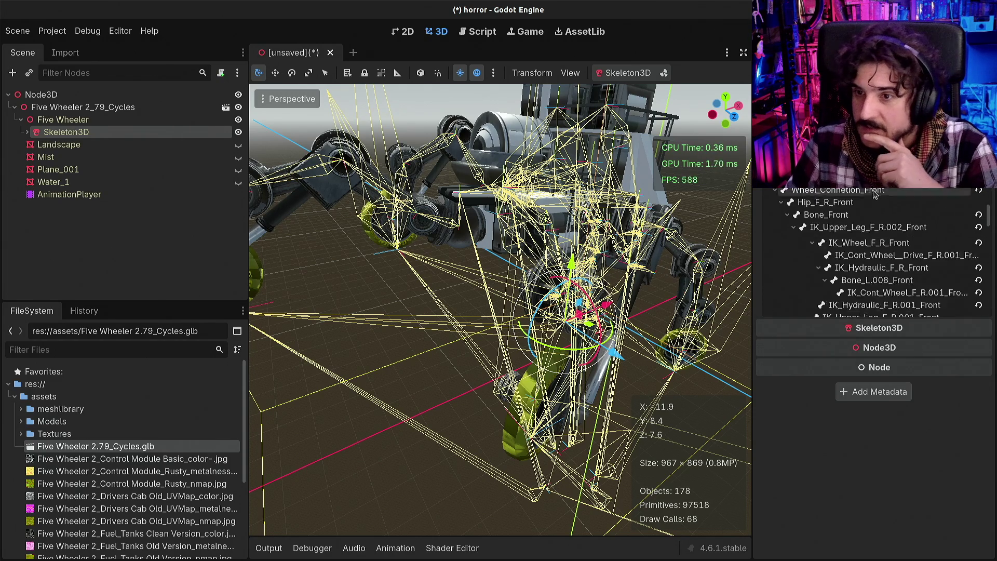
{"action": "scroll", "coordinate": [843, 300], "scroll_direction": "down", "scroll_amount": 3}
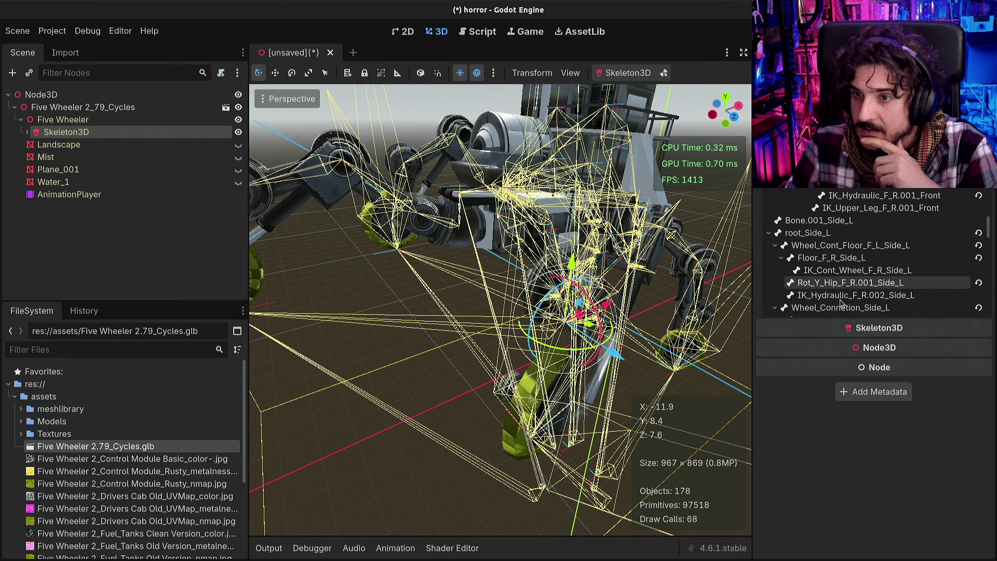
{"action": "scroll", "coordinate": [894, 287], "scroll_direction": "down", "scroll_amount": 4}
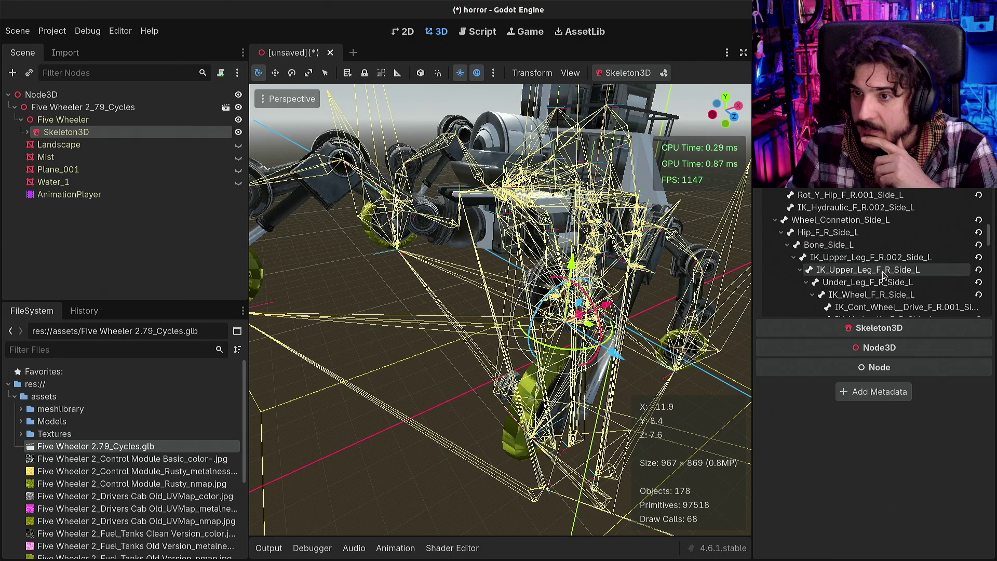
{"action": "left_click", "coordinate": [884, 274]}
{"action": "left_click", "coordinate": [882, 259]}
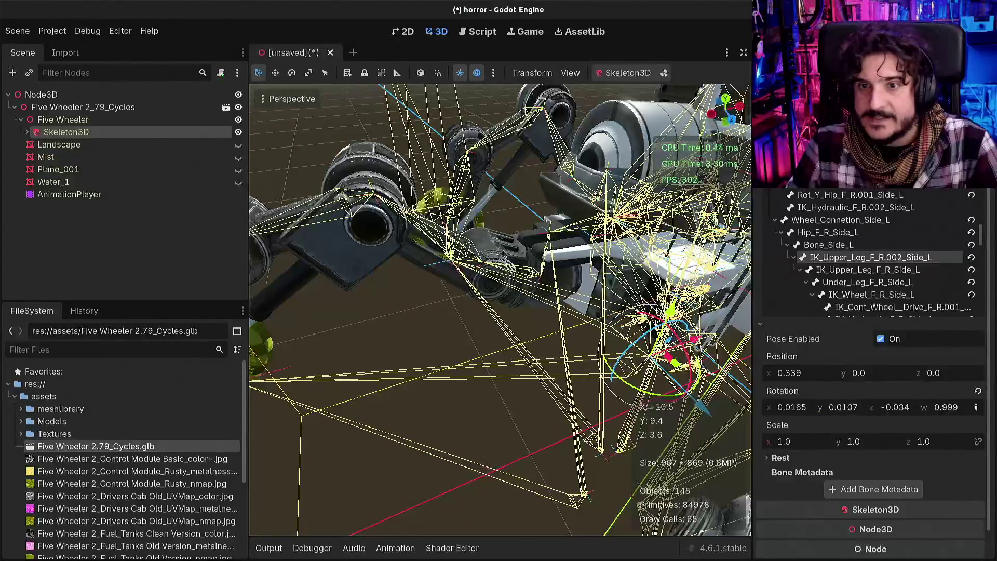
{"action": "left_click", "coordinate": [580, 228]}
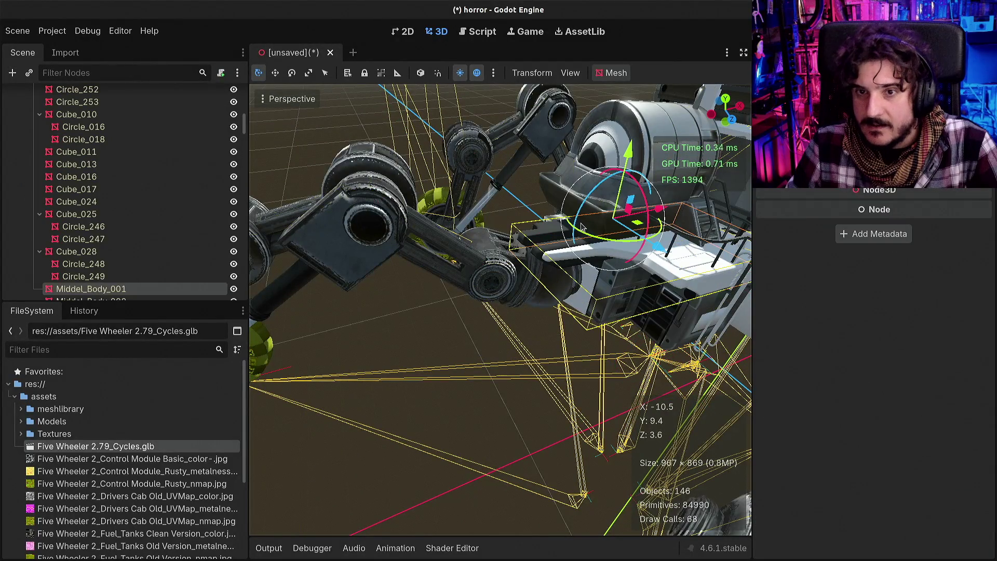
Pick a wheel part in the viewport and browse leg nodes like IK_Hydraulic_F_R_001_Front, Empty_008 and Bone_001_5
{"action": "left_click", "coordinate": [371, 232]}
{"action": "left_click", "coordinate": [73, 265]}
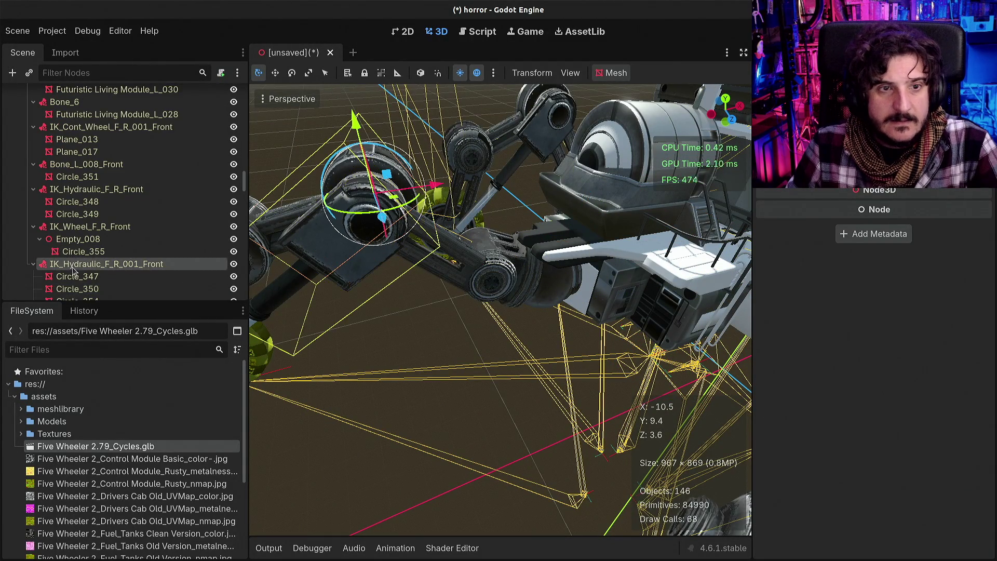
{"action": "left_click", "coordinate": [74, 240]}
{"action": "scroll", "coordinate": [96, 257], "scroll_direction": "up", "scroll_amount": 10}
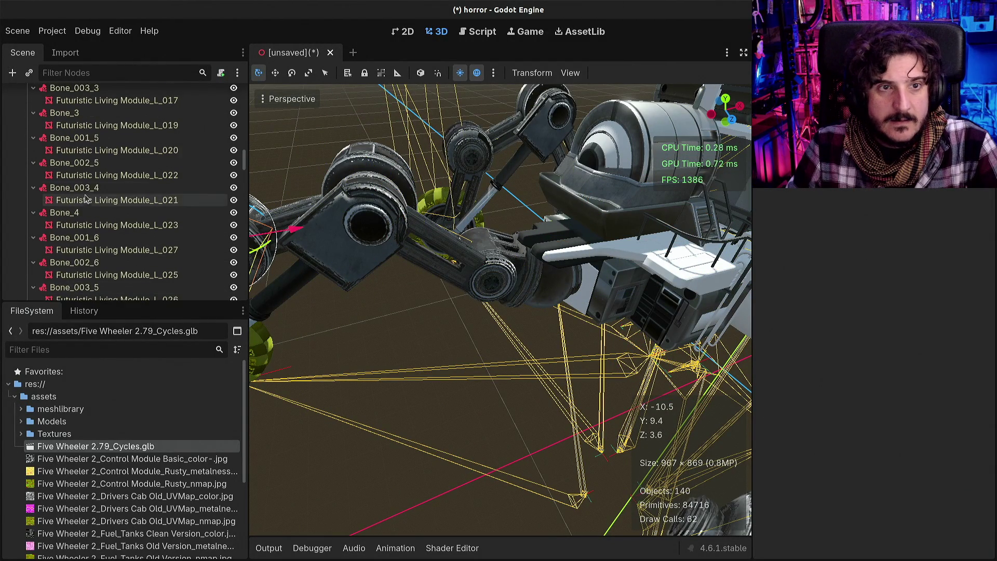
{"action": "left_click", "coordinate": [78, 176]}
{"action": "left_click", "coordinate": [76, 165]}
{"action": "scroll", "coordinate": [72, 177], "scroll_direction": "down", "scroll_amount": 10}
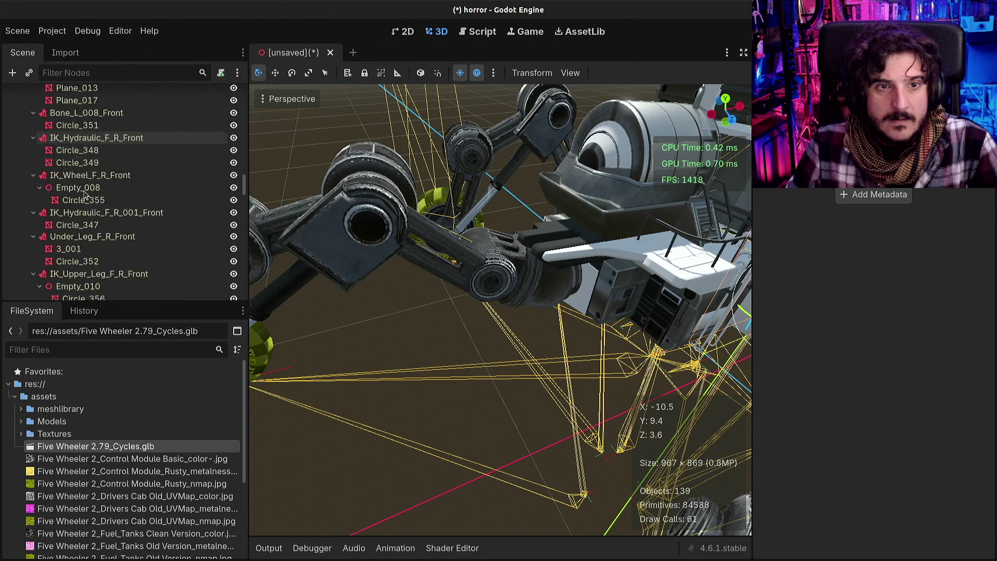
{"action": "left_click", "coordinate": [91, 72]}
Filter the scene tree by 'ik_upp' and browse the Side_L and Side_R upper-leg attachments
{"action": "type", "text": "ik_"}
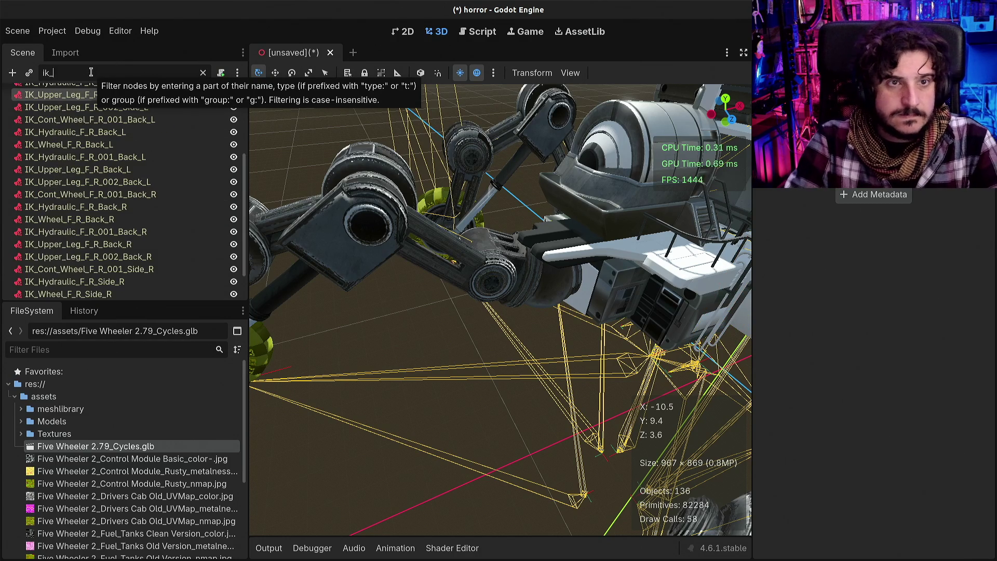
{"action": "type", "text": "upper"}
{"action": "left_click", "coordinate": [96, 132]}
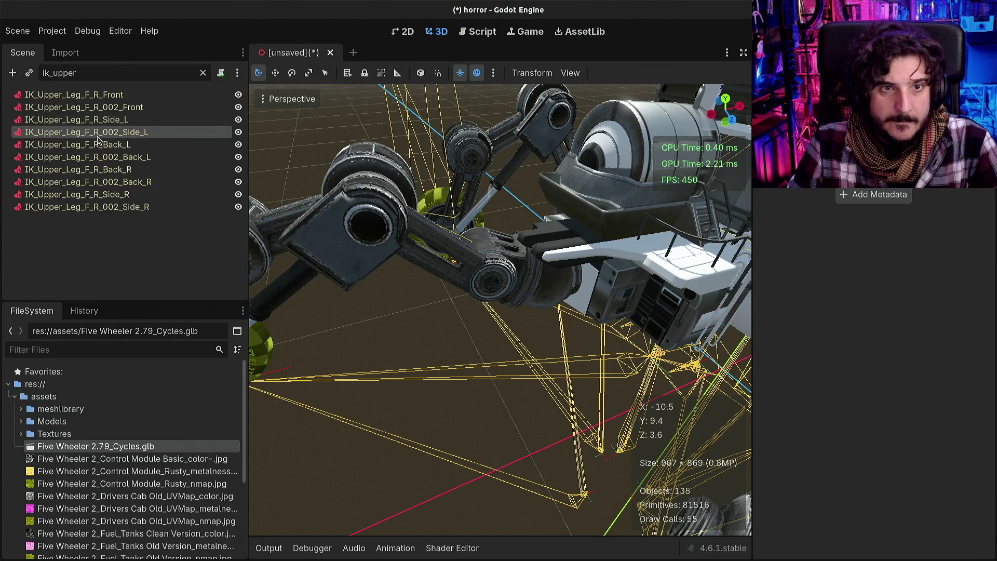
{"action": "key", "text": "Down"}
{"action": "key", "text": "Down"}
{"action": "key", "text": "Down"}
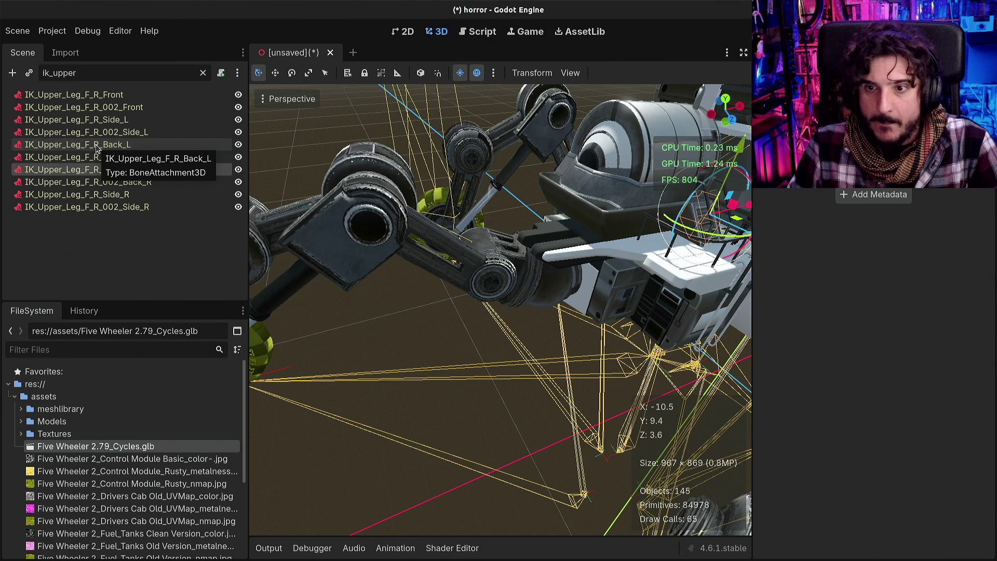
{"action": "mouse_move", "coordinate": [499, 311]}
{"action": "left_mouse_down"}
{"action": "mouse_move", "coordinate": [415, 291]}
{"action": "mouse_move", "coordinate": [518, 123]}
{"action": "left_mouse_up"}
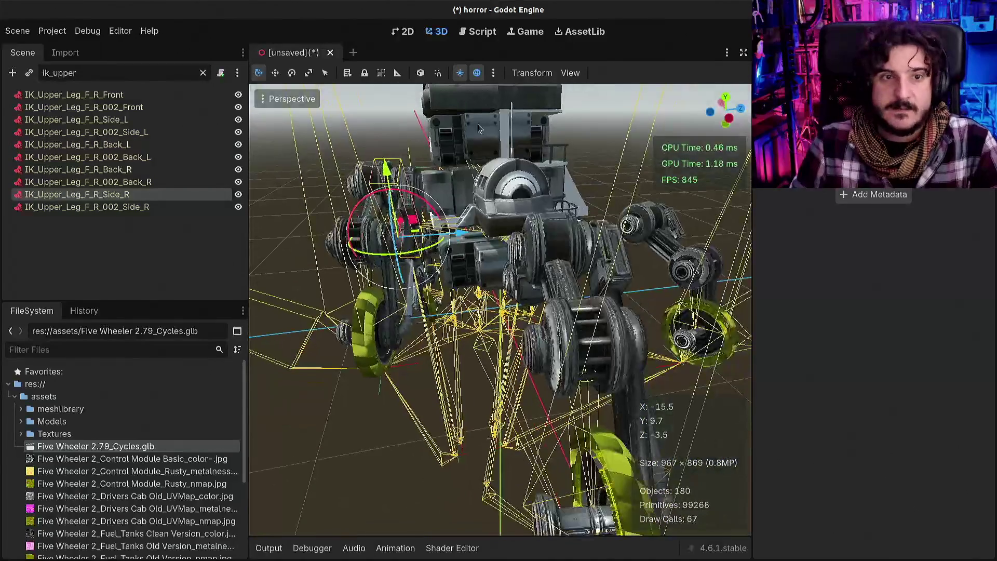
{"action": "left_click", "coordinate": [118, 208]}
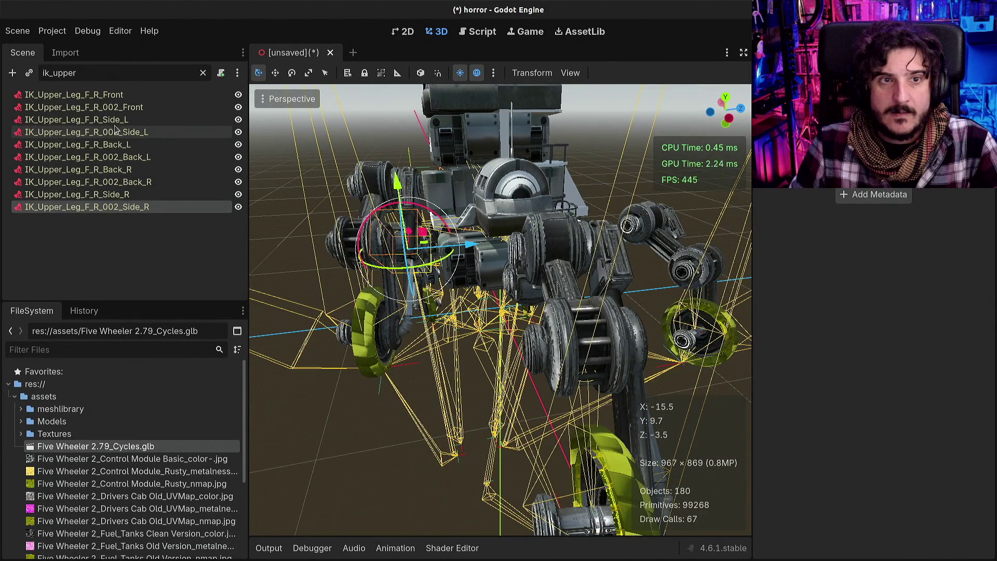
Frame IK_Upper_Leg_F_R_Front, attempt to delete it, and dismiss the foreign-scene warning
{"action": "left_click", "coordinate": [104, 97]}
{"action": "key", "text": "f"}
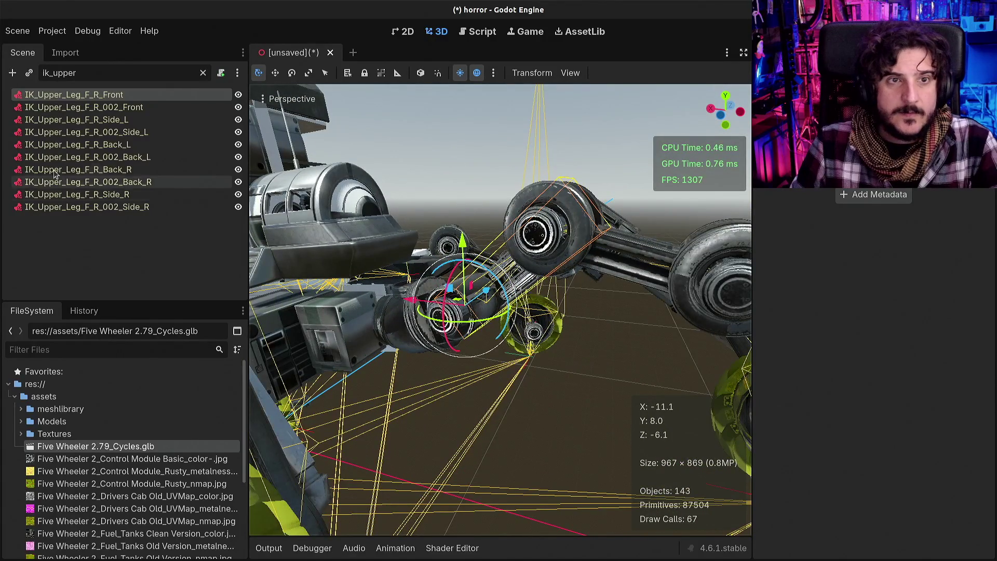
{"action": "key", "text": "Delete"}
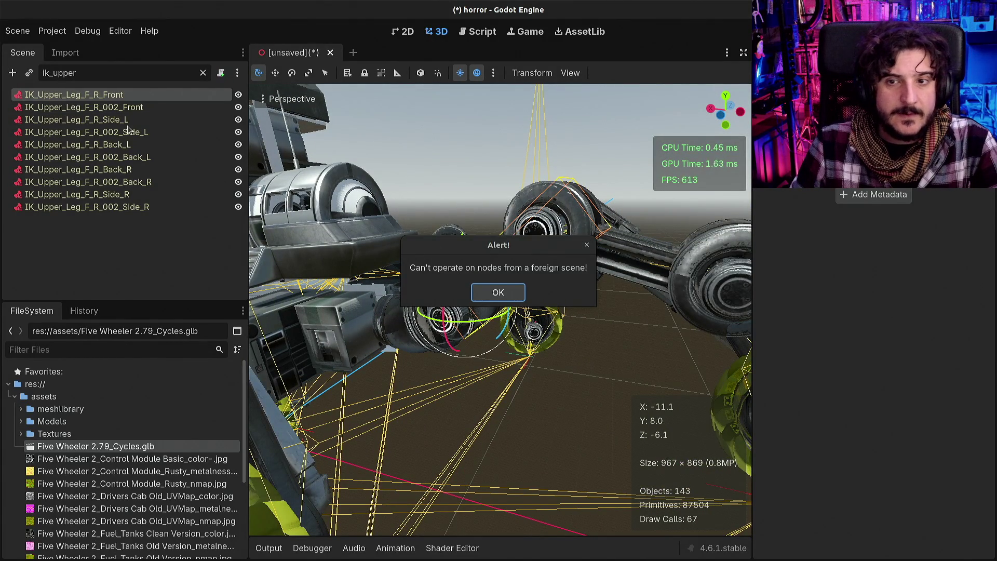
{"action": "left_click", "coordinate": [485, 297]}
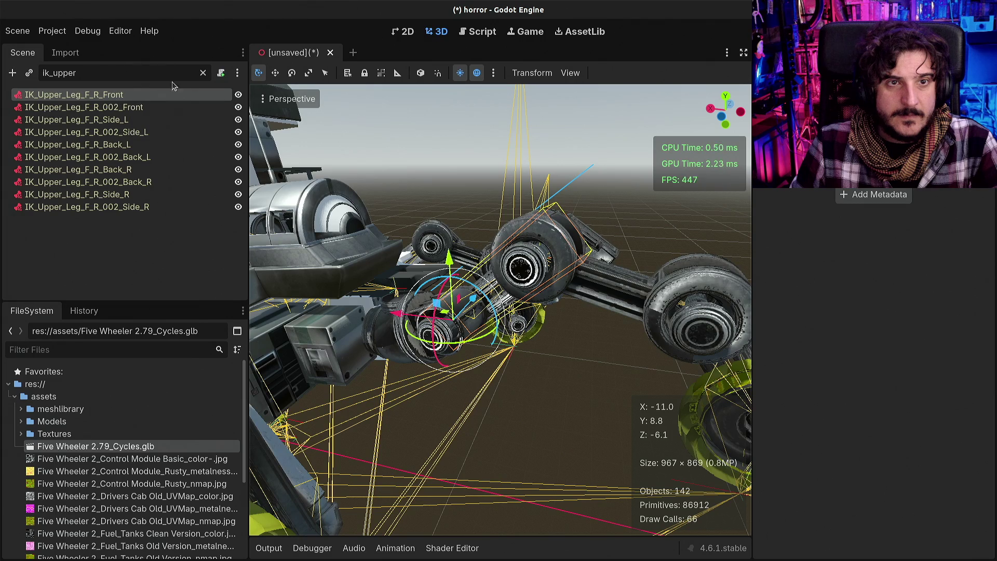
Clear the node filter, attempt deleting IK_Upper_Leg_F_R_002_Front, and dismiss the foreign-scene warning
{"action": "left_click", "coordinate": [204, 74]}
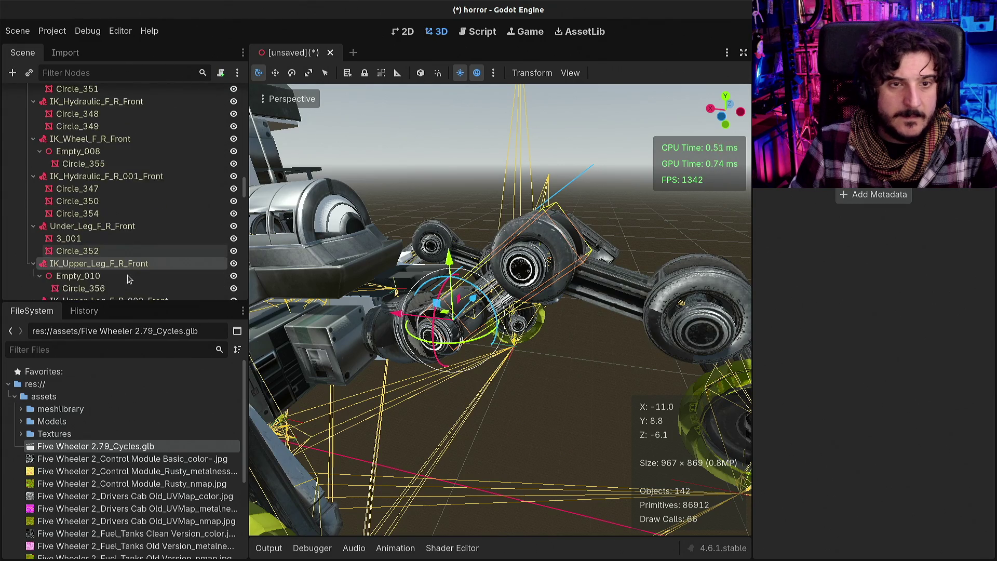
{"action": "scroll", "coordinate": [129, 280], "scroll_direction": "down", "scroll_amount": 3}
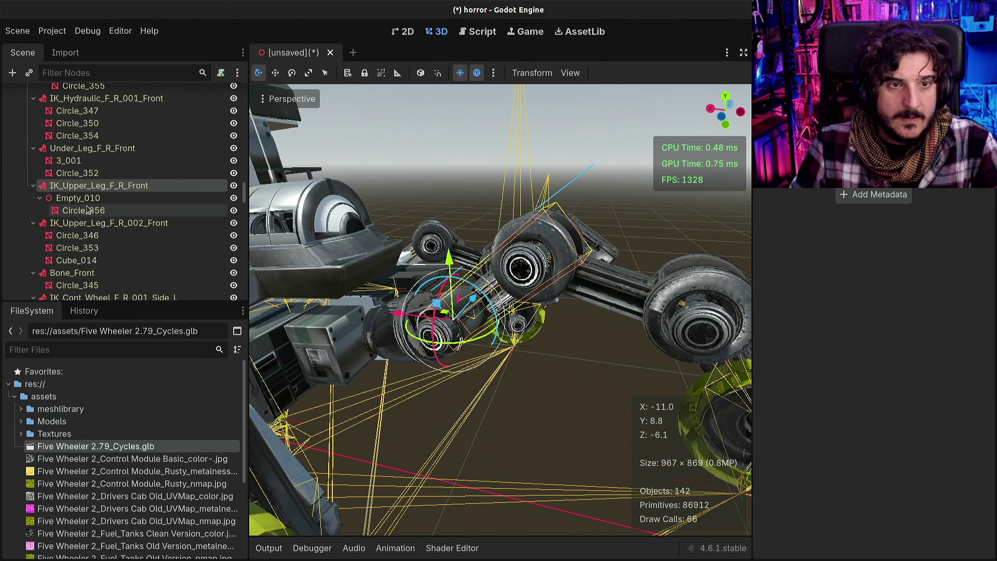
{"action": "left_click", "coordinate": [88, 225]}
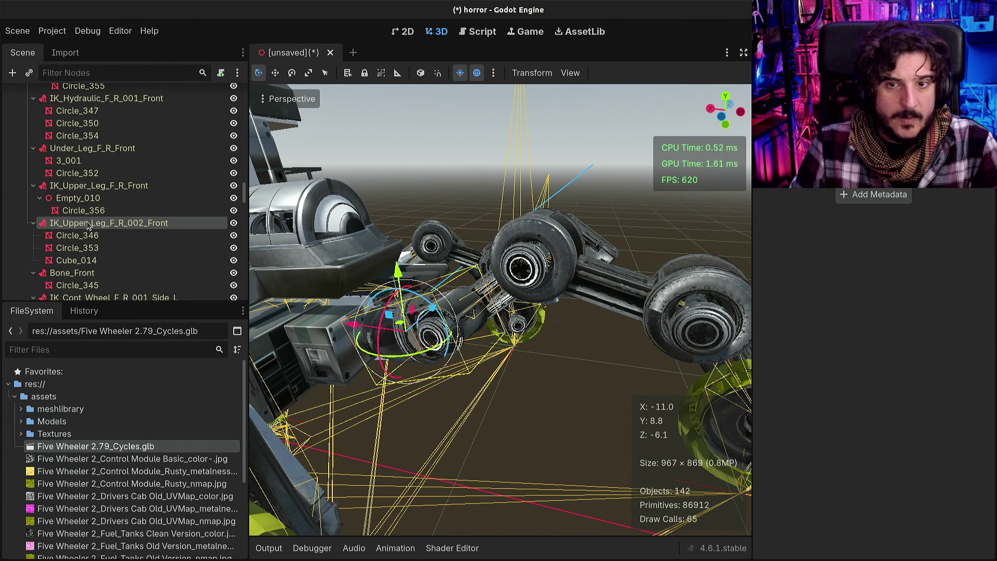
{"action": "key", "text": "Delete"}
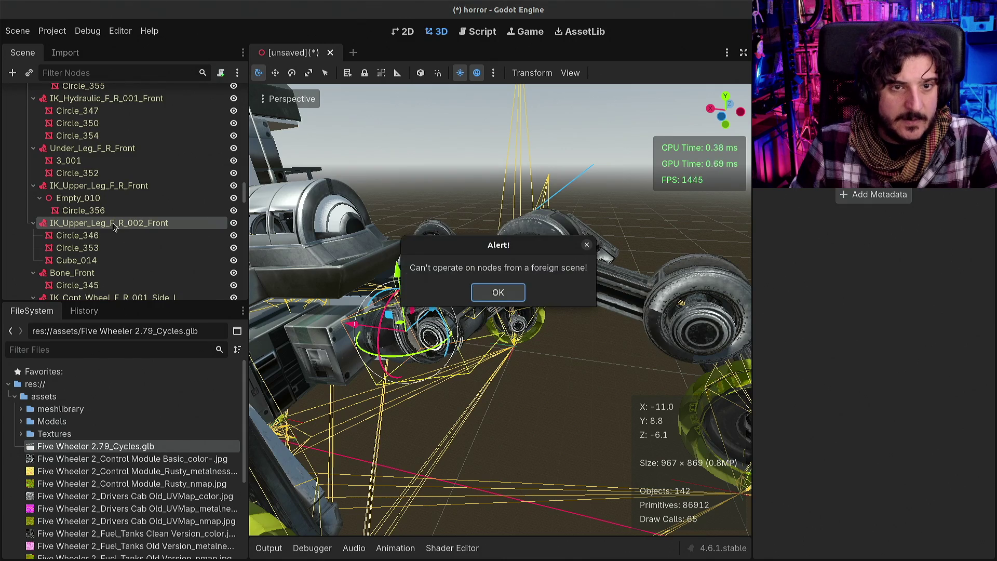
{"action": "key", "text": "Return"}
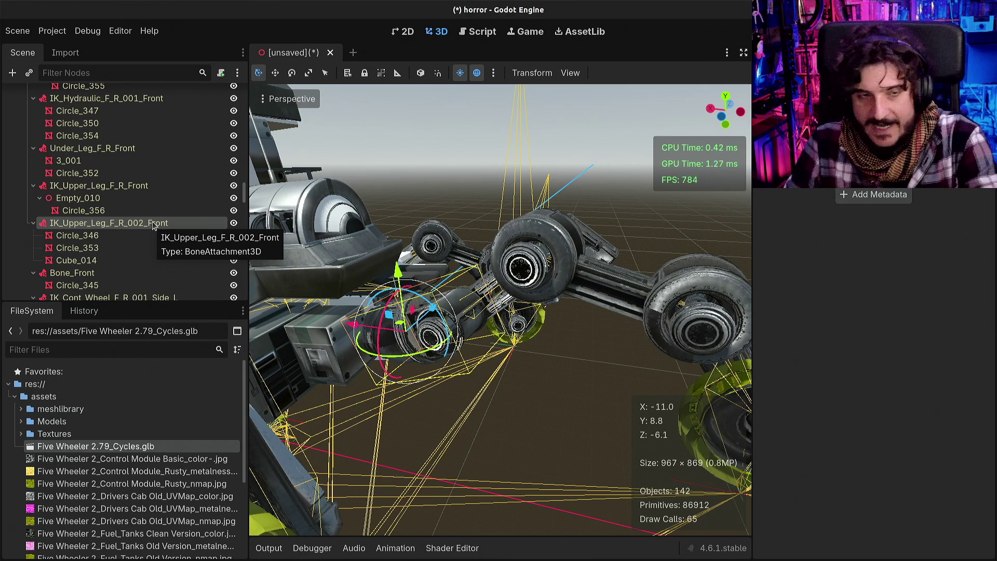
Copy the IK_Upper_Leg_F_R_002_Front node from its context menu
{"action": "right_click", "coordinate": [123, 226]}
{"action": "left_click", "coordinate": [75, 225]}
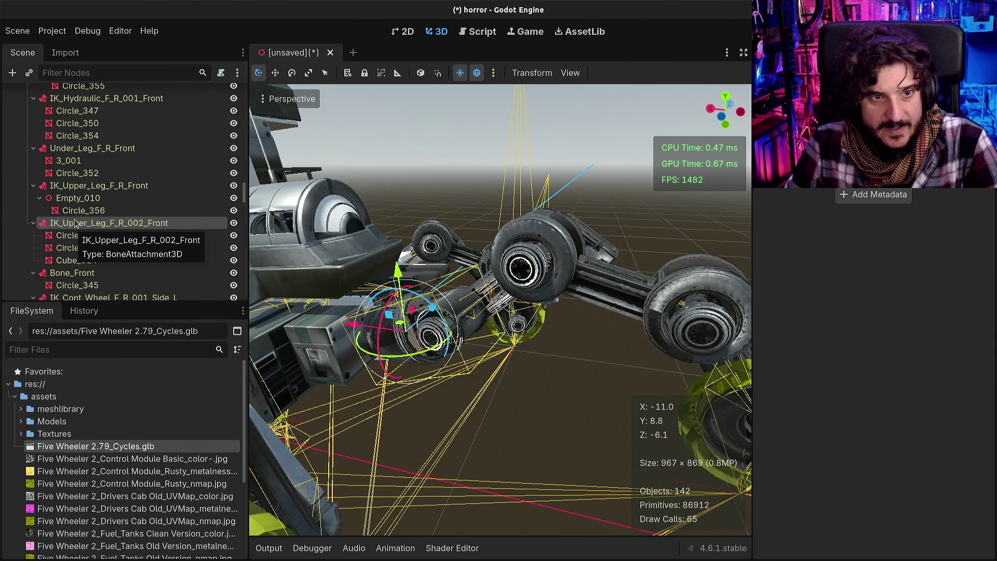
{"action": "right_click", "coordinate": [75, 224]}
{"action": "left_click", "coordinate": [160, 286]}
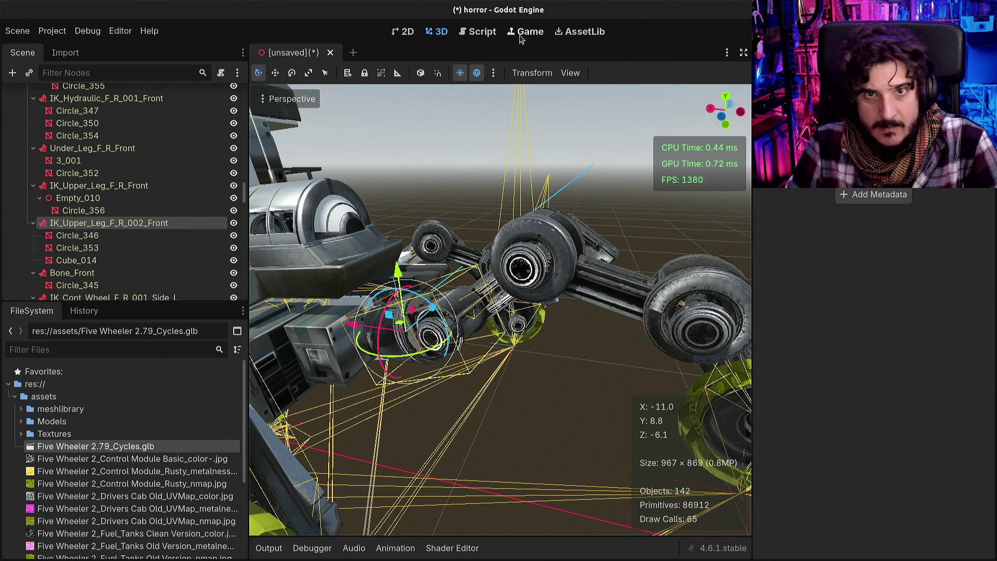
Try the copied node in a temporary new scene, then close that scene and return to the rover
{"action": "left_click", "coordinate": [352, 54]}
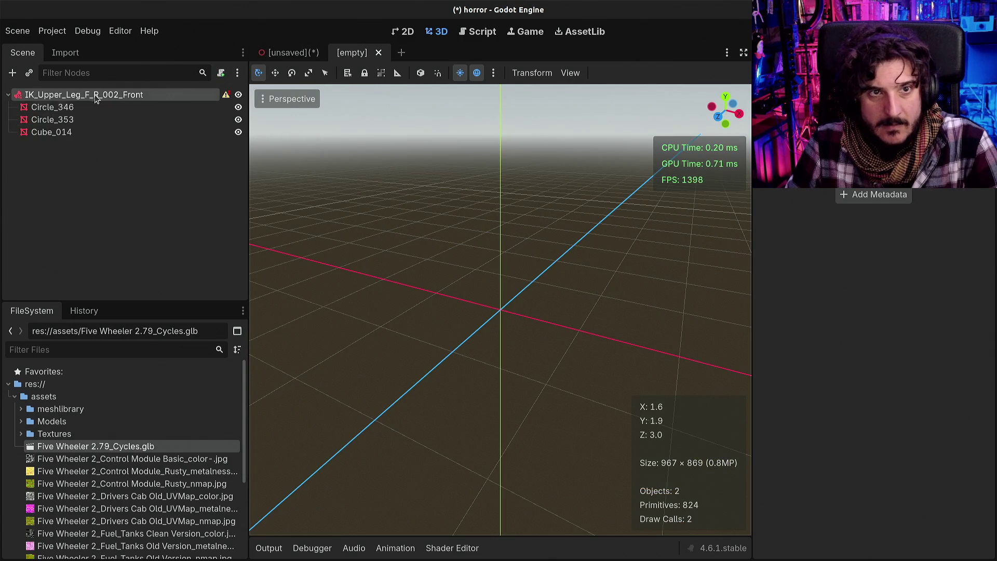
{"action": "double_click", "coordinate": [95, 95]}
{"action": "key", "text": "Escape"}
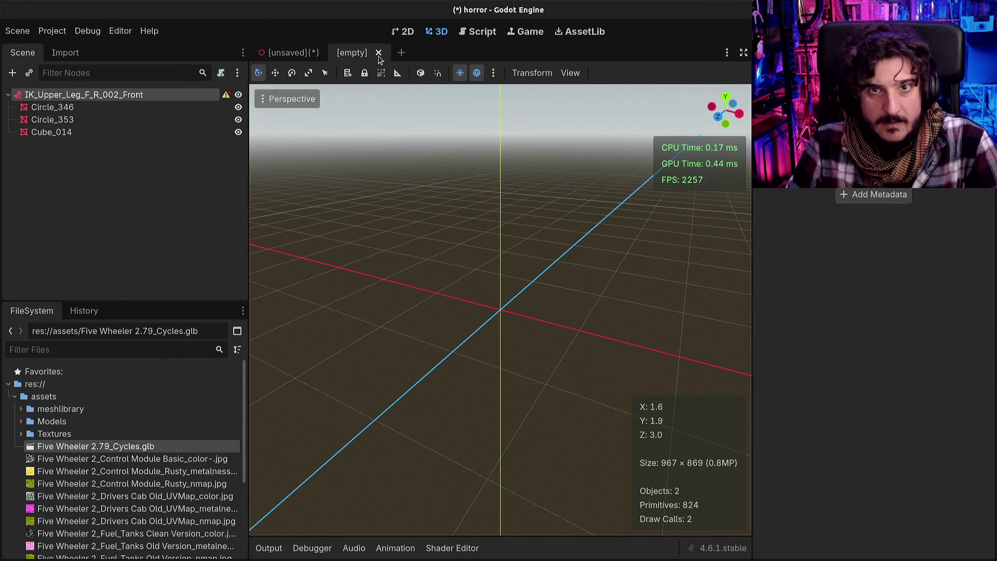
{"action": "left_click", "coordinate": [379, 53]}
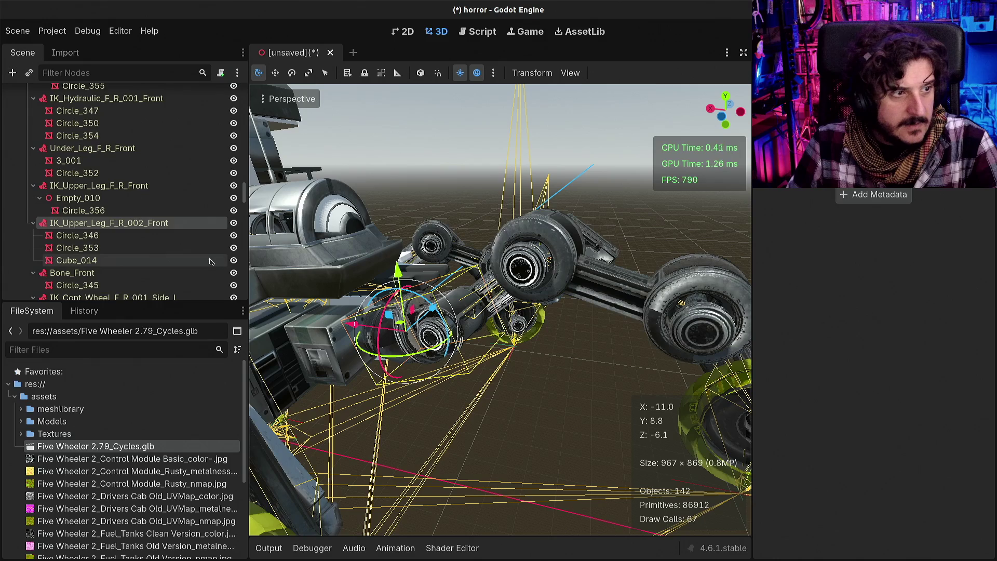
{"action": "scroll", "coordinate": [208, 263], "scroll_direction": "down", "scroll_amount": 10}
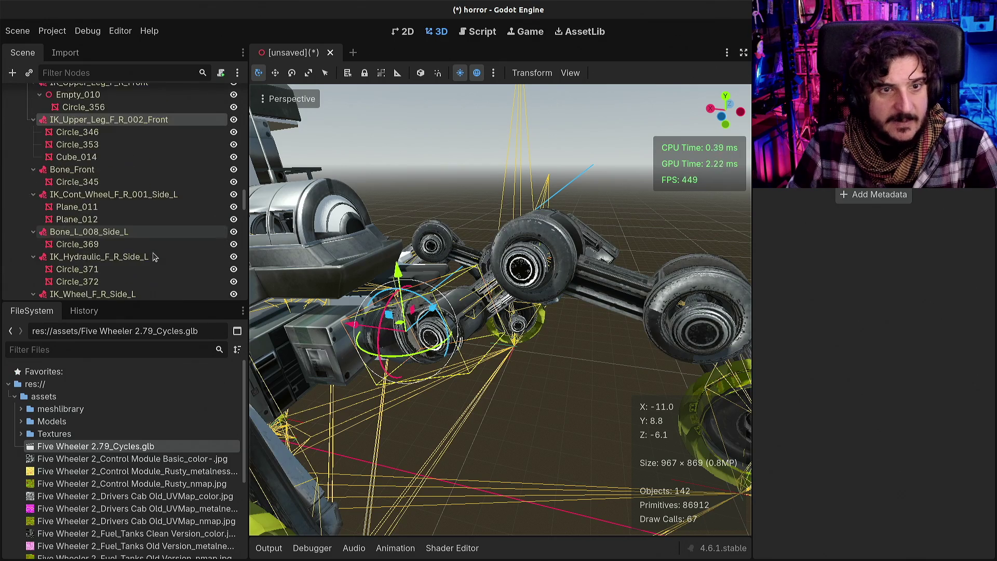
{"action": "scroll", "coordinate": [154, 262], "scroll_direction": "down", "scroll_amount": 5}
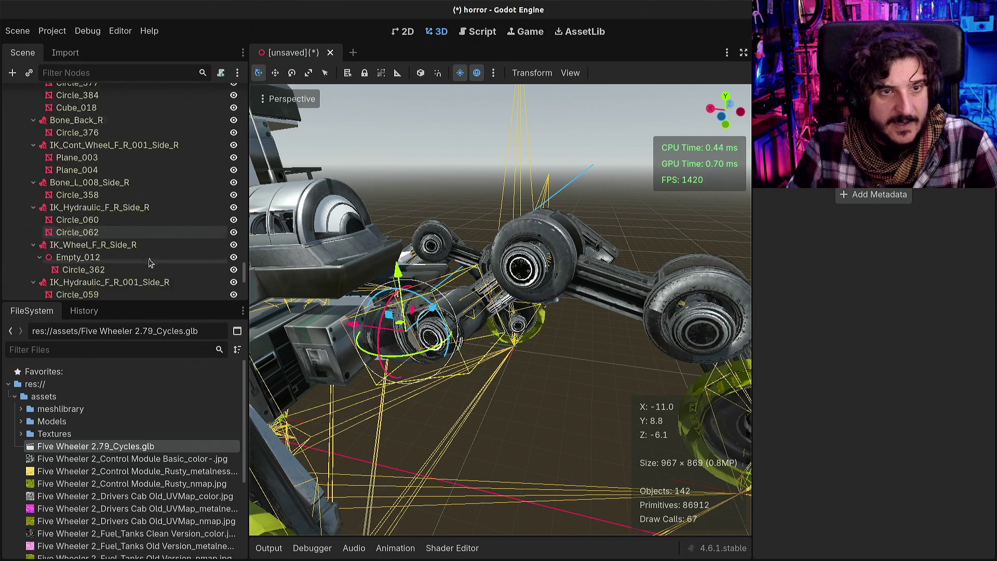
Select the FABRIK3D node and browse its Root Bone Name list without changing it
{"action": "left_click", "coordinate": [101, 227]}
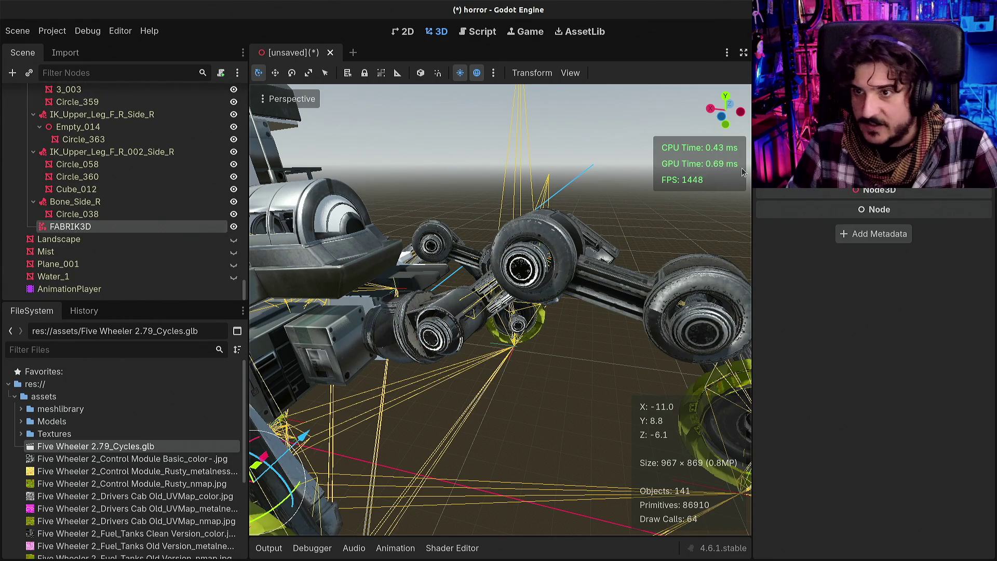
{"action": "left_click", "coordinate": [91, 216]}
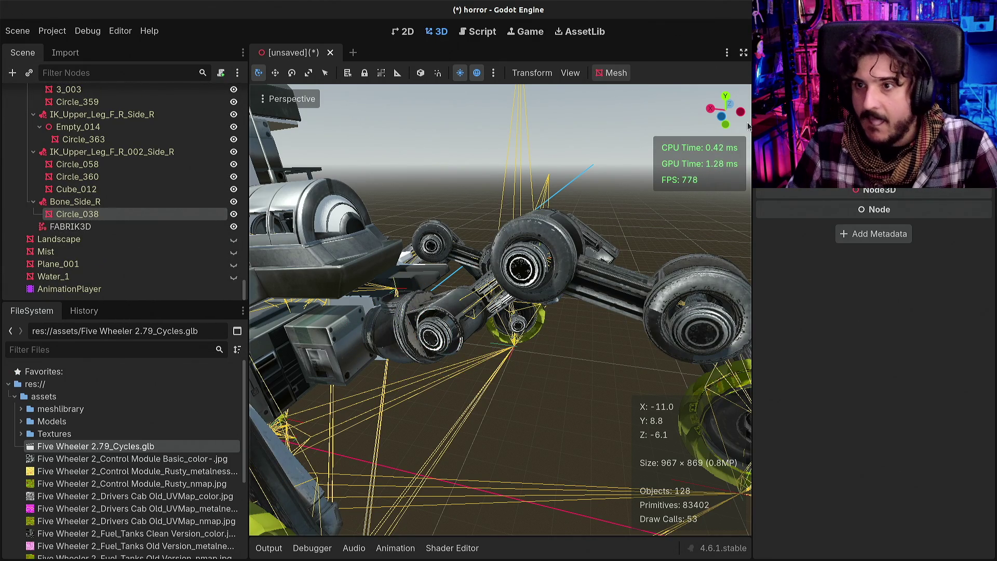
{"action": "left_click", "coordinate": [70, 226]}
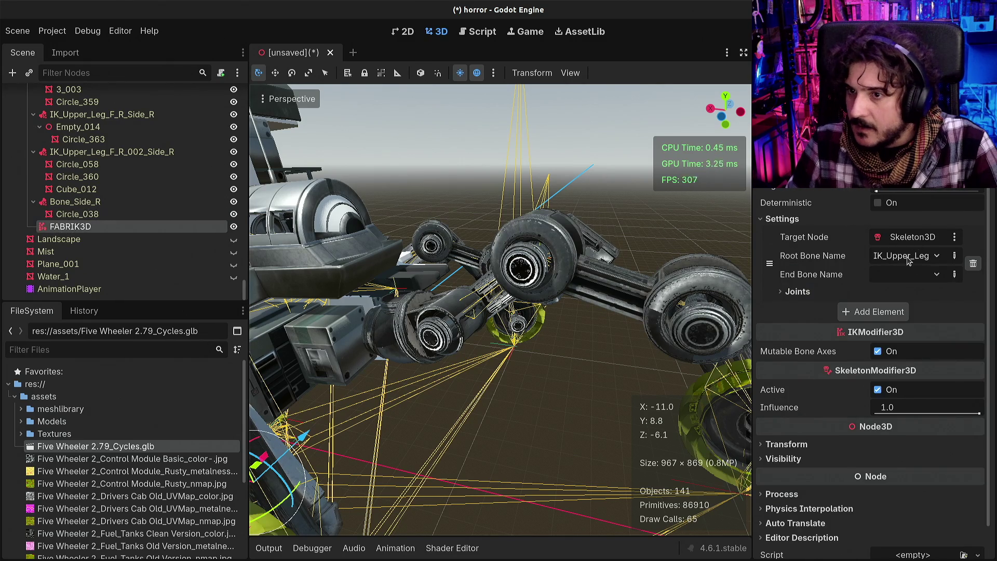
{"action": "left_click", "coordinate": [912, 272]}
{"action": "scroll", "coordinate": [935, 322], "scroll_direction": "down", "scroll_amount": 5}
{"action": "scroll", "coordinate": [939, 326], "scroll_direction": "up", "scroll_amount": 5}
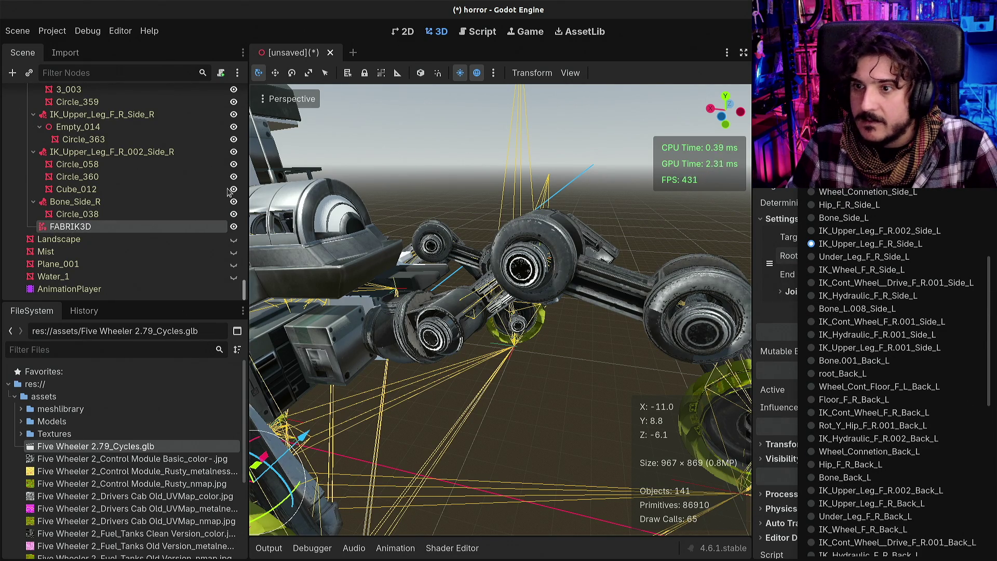
{"action": "key", "text": "Escape"}
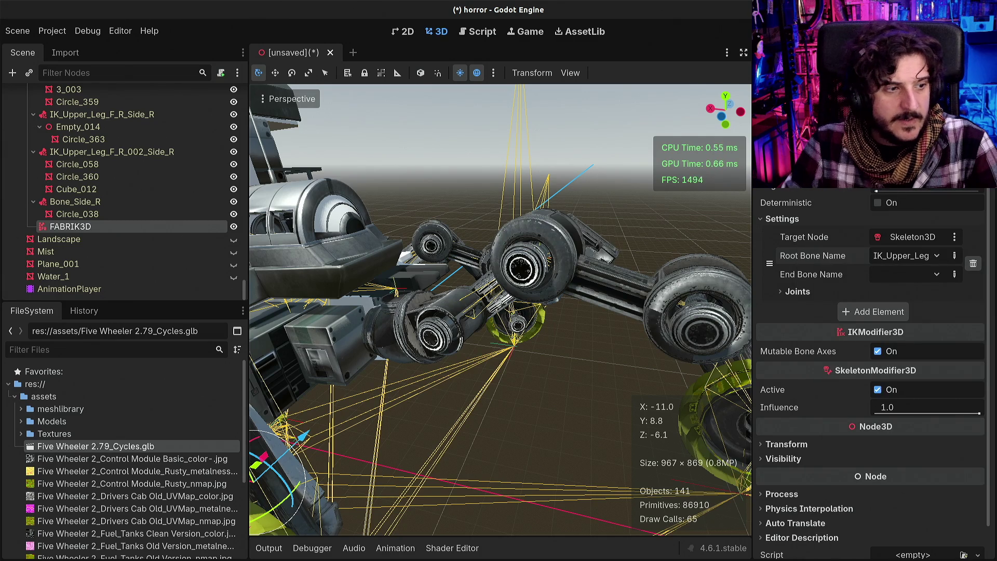
Paste the copied upper-leg node under FABRIK3D, then undo the paste
{"action": "key", "text": "ctrl+v"}
{"action": "key", "text": "ctrl+z"}
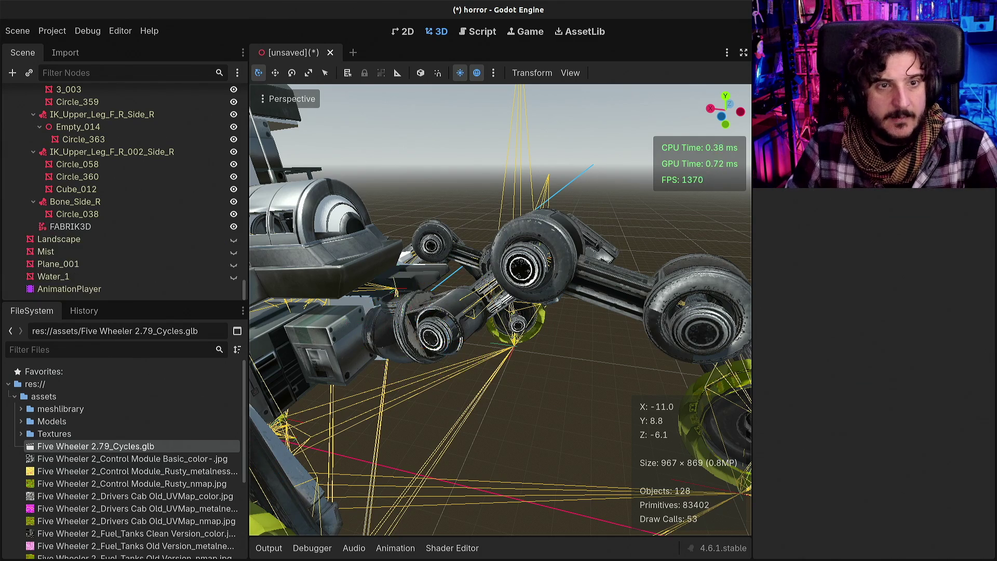
{"action": "left_click", "coordinate": [70, 226]}
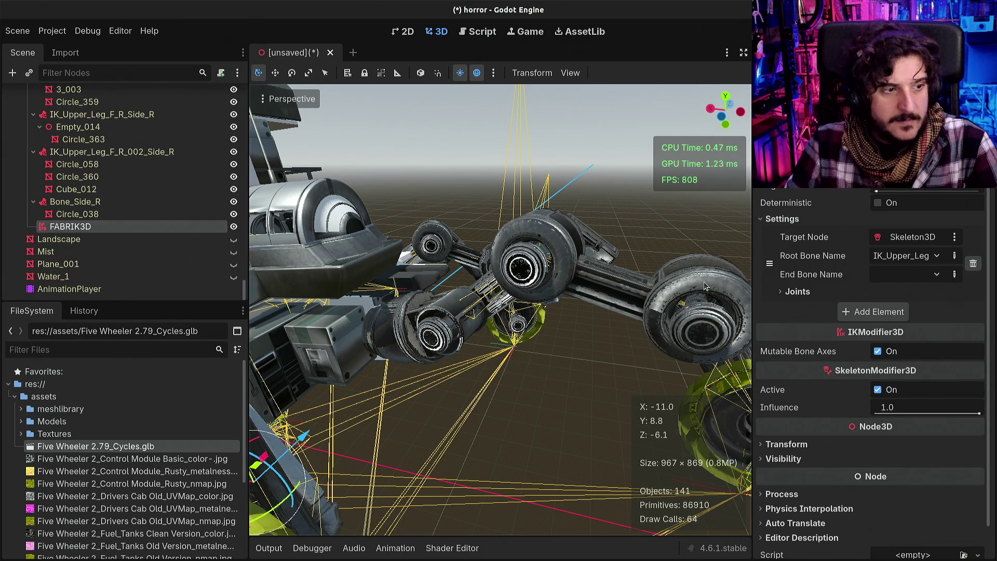
Set FABRIK3D's Root Bone Name to the IK_Upper_Leg bone from the dropdown
{"action": "left_click", "coordinate": [932, 256]}
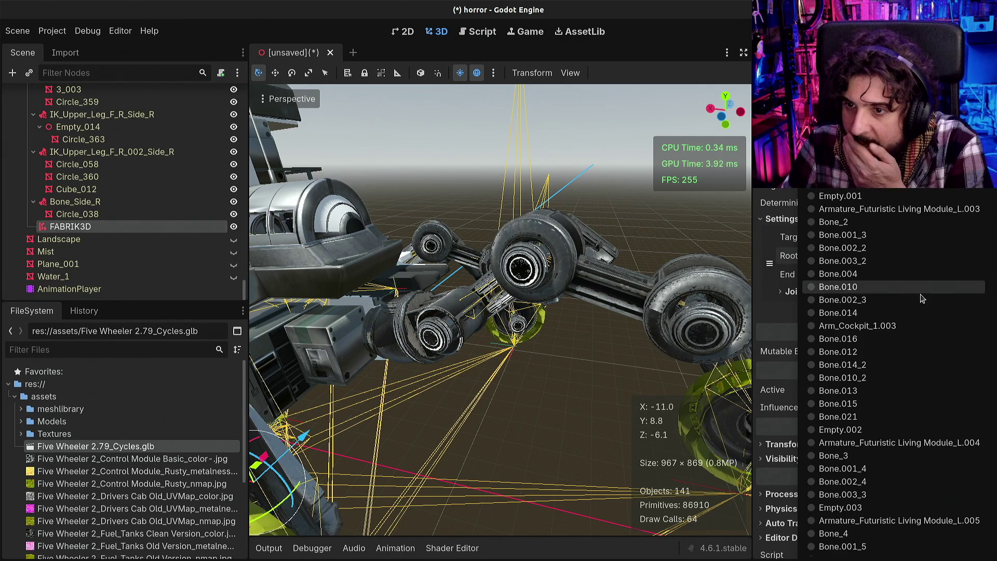
{"action": "scroll", "coordinate": [909, 358], "scroll_direction": "down", "scroll_amount": 10}
{"action": "scroll", "coordinate": [908, 357], "scroll_direction": "down", "scroll_amount": 3}
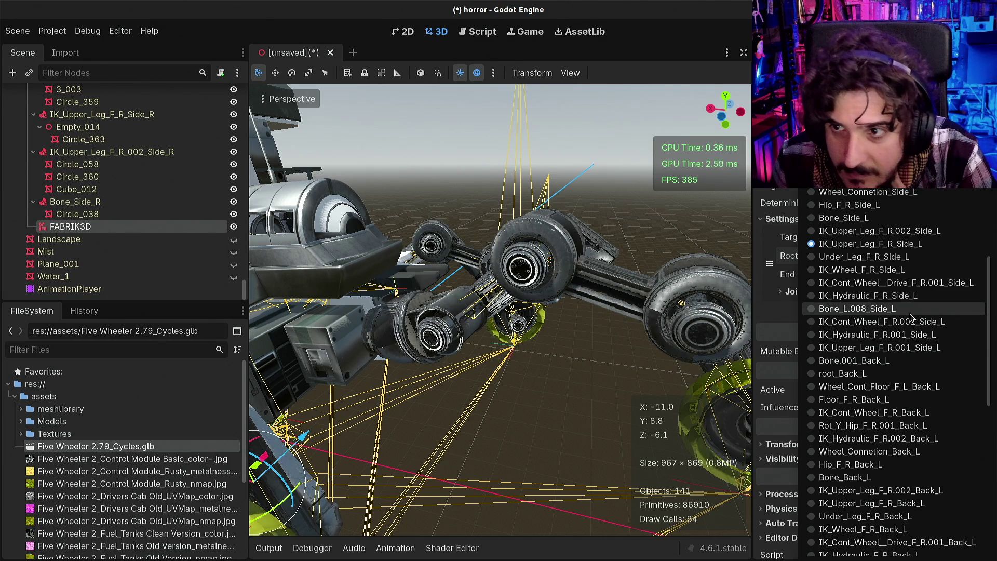
{"action": "scroll", "coordinate": [912, 318], "scroll_direction": "down", "scroll_amount": 3}
{"action": "scroll", "coordinate": [910, 330], "scroll_direction": "down", "scroll_amount": 3}
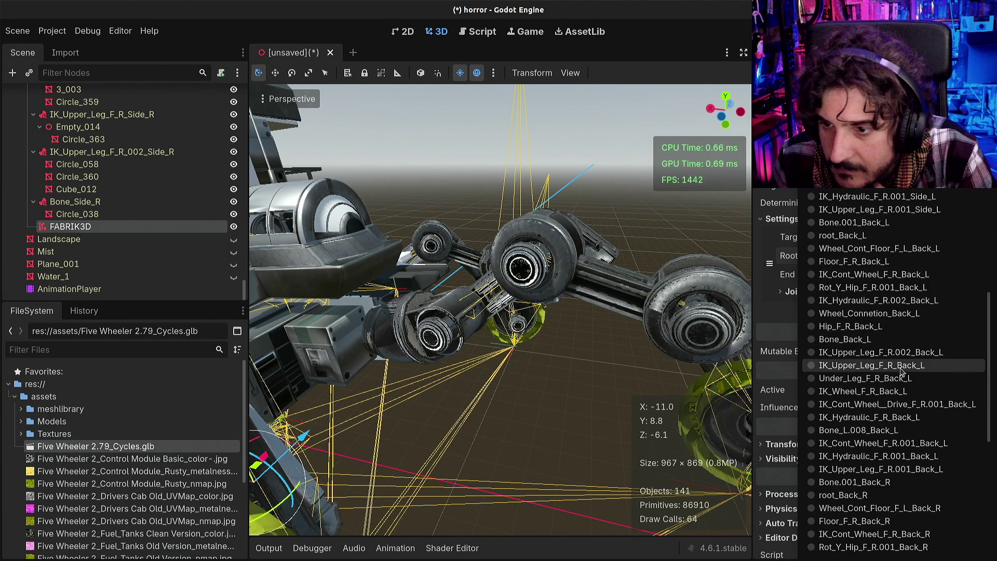
{"action": "scroll", "coordinate": [899, 384], "scroll_direction": "down", "scroll_amount": 3}
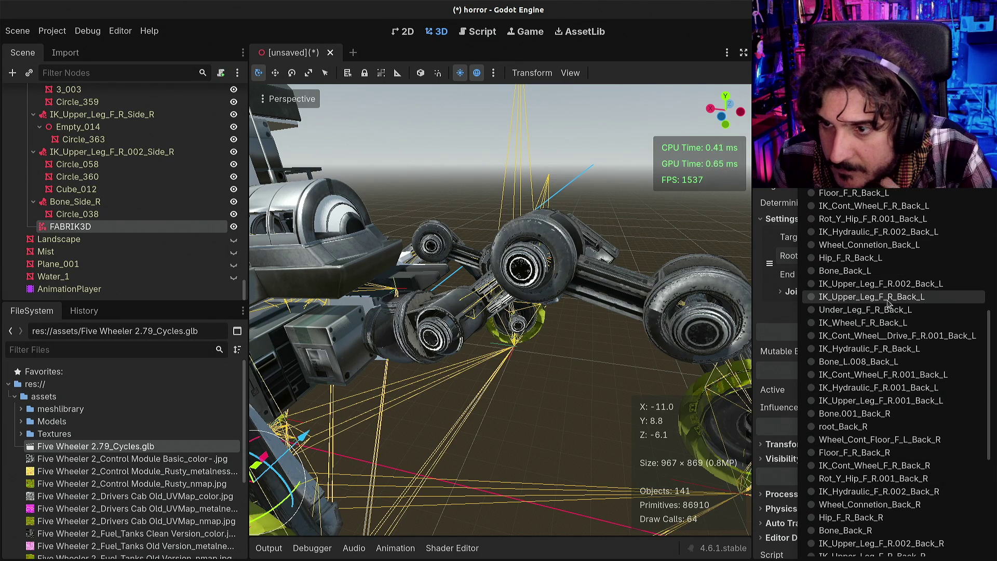
{"action": "scroll", "coordinate": [889, 311], "scroll_direction": "down", "scroll_amount": 3}
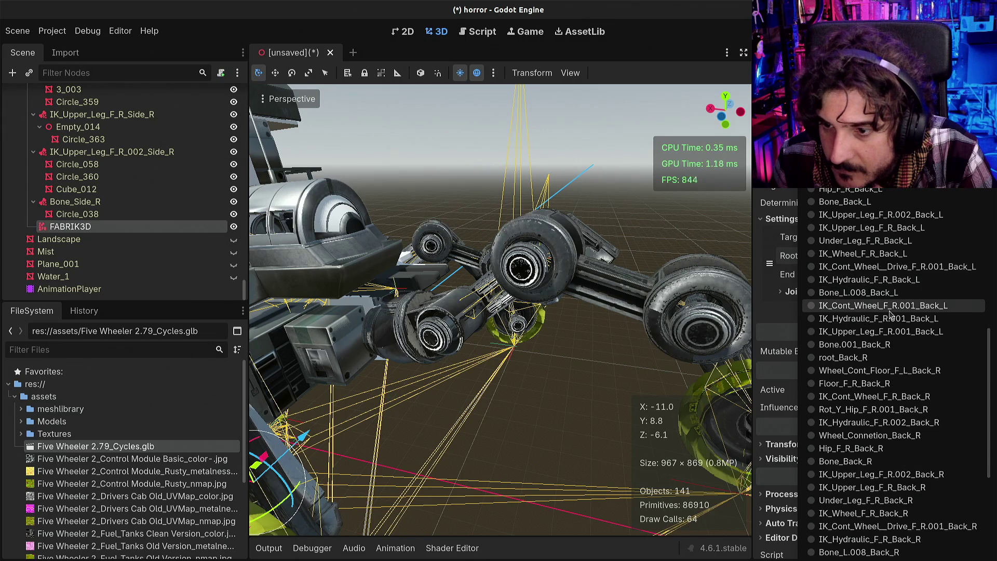
{"action": "scroll", "coordinate": [891, 404], "scroll_direction": "down", "scroll_amount": 3}
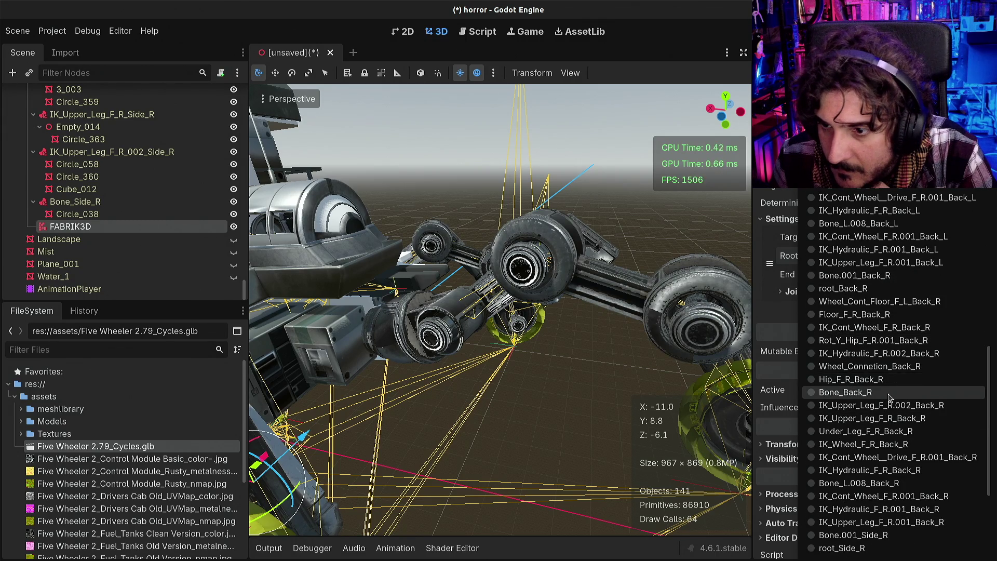
{"action": "scroll", "coordinate": [890, 392], "scroll_direction": "down", "scroll_amount": 3}
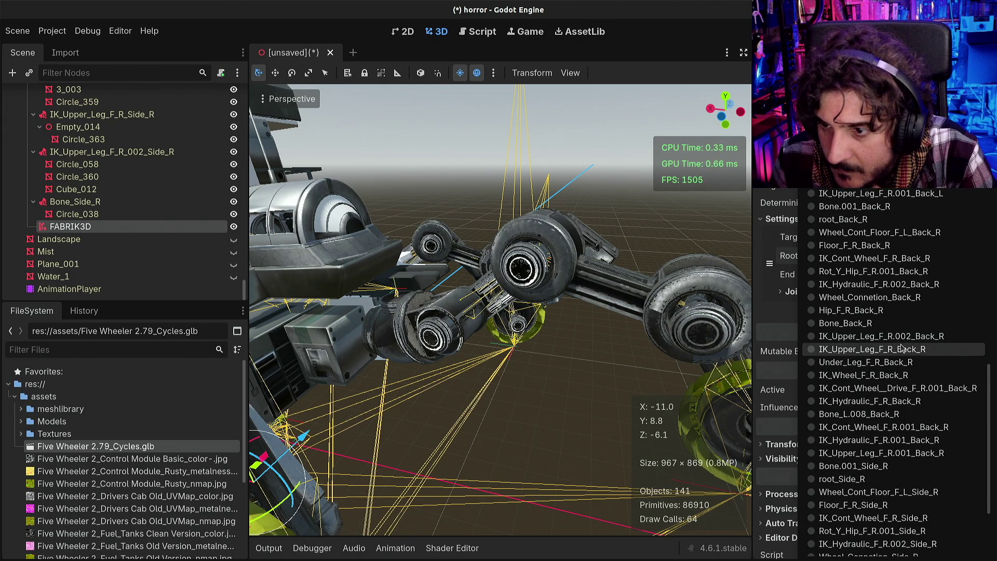
{"action": "scroll", "coordinate": [894, 345], "scroll_direction": "down", "scroll_amount": 3}
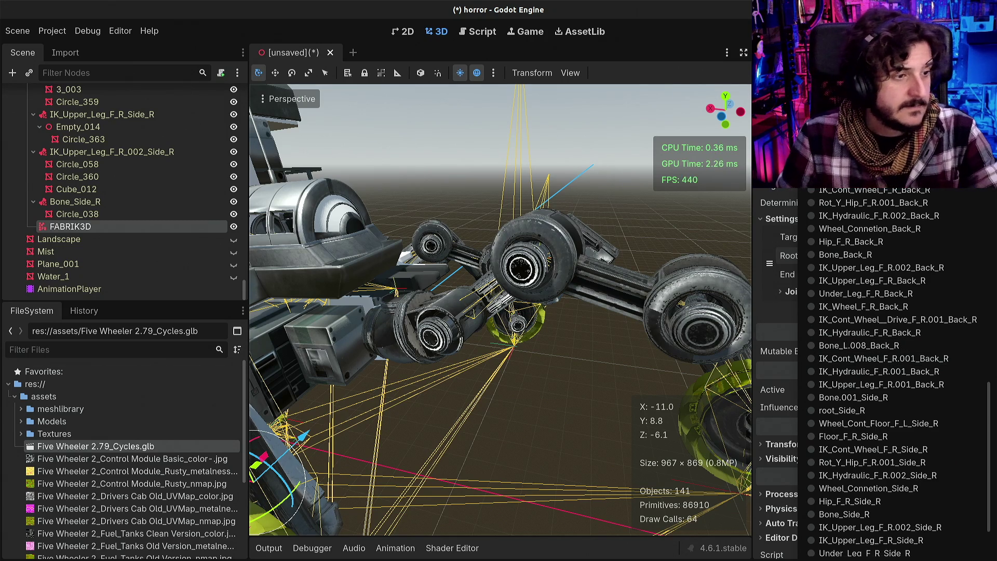
{"action": "left_click", "coordinate": [882, 384]}
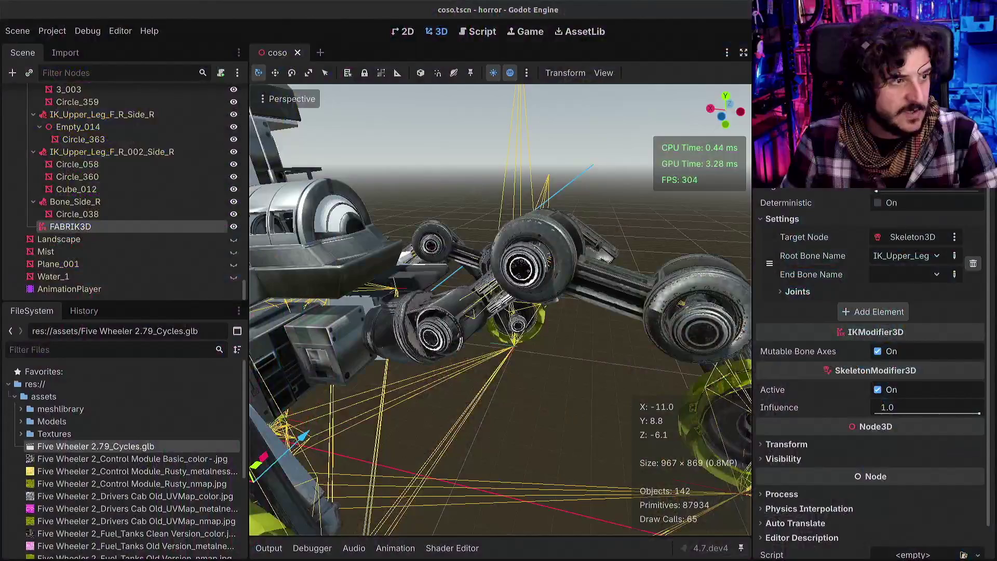
Search the root bone list for 'upeg00' and choose the front-right IK_Upper_Leg bone as root
{"action": "left_click", "coordinate": [907, 256]}
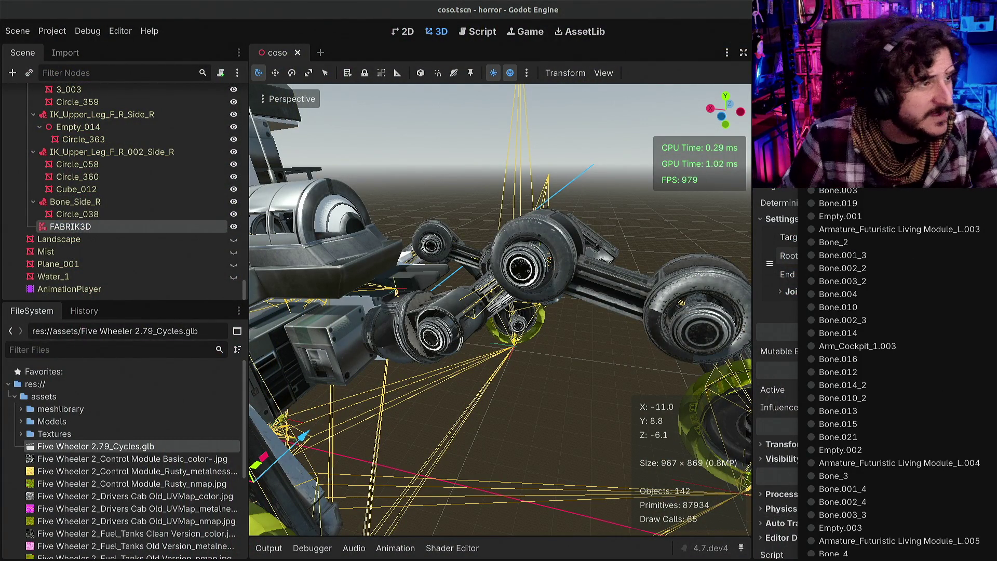
{"action": "key", "text": "Escape"}
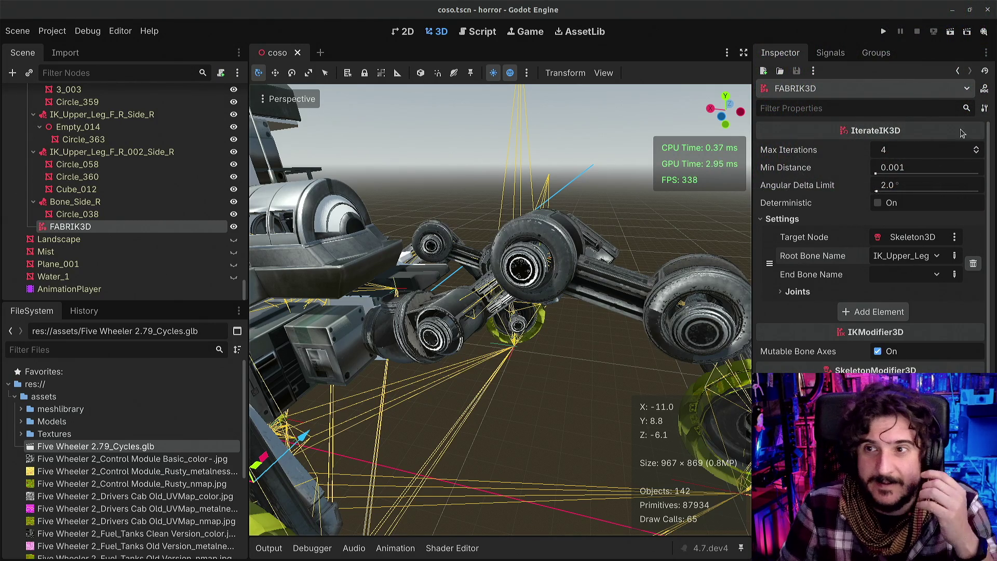
{"action": "left_click", "coordinate": [900, 258]}
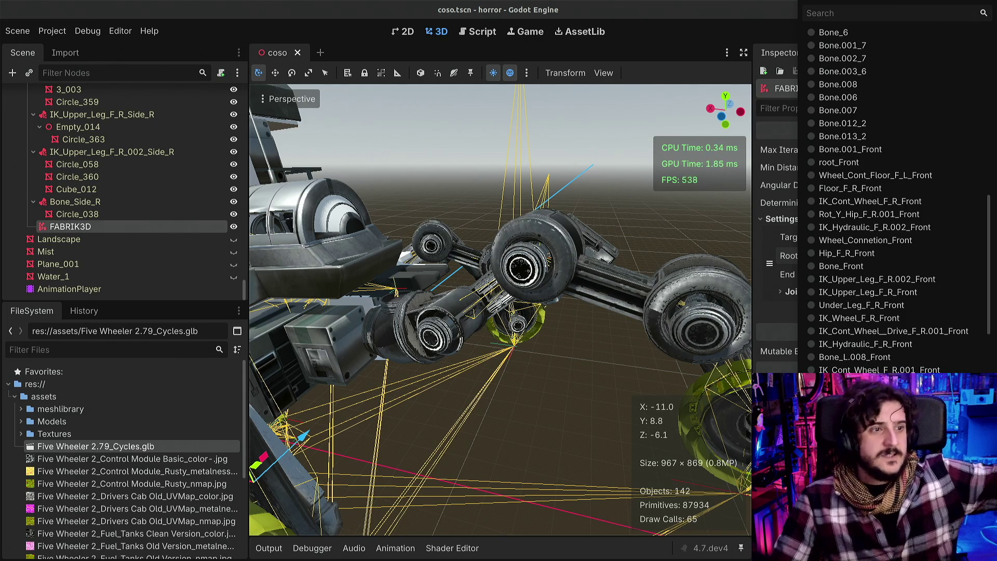
{"action": "key", "text": "Escape"}
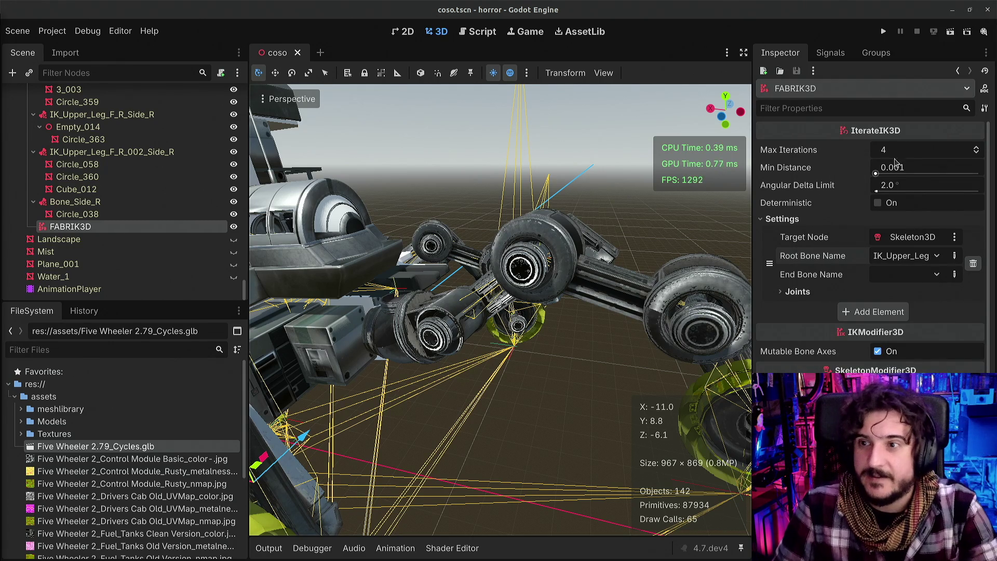
{"action": "left_click", "coordinate": [901, 259]}
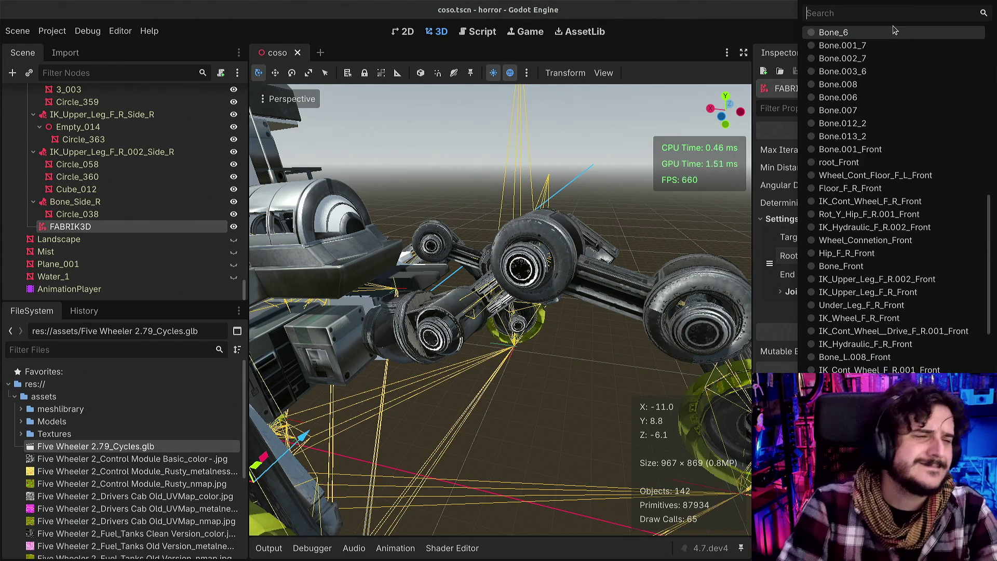
{"action": "type", "text": "uppe"}
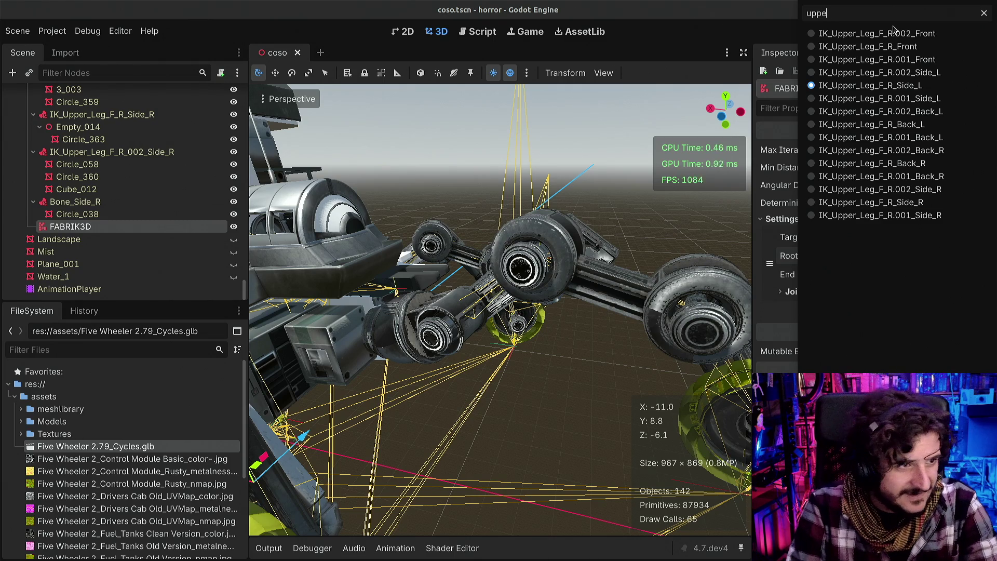
{"action": "type", "text": "r_leg_"}
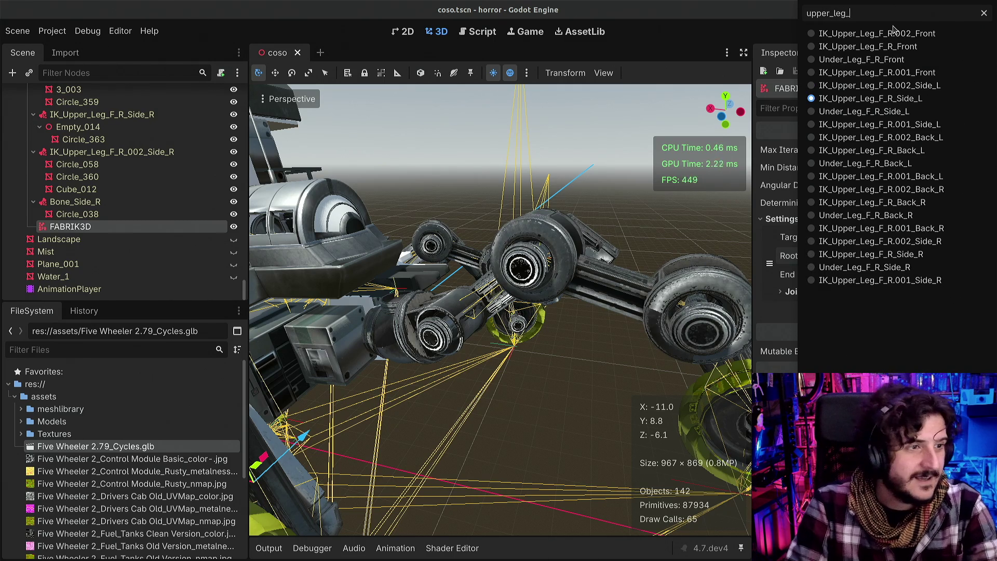
{"action": "type", "text": "f_r_002"}
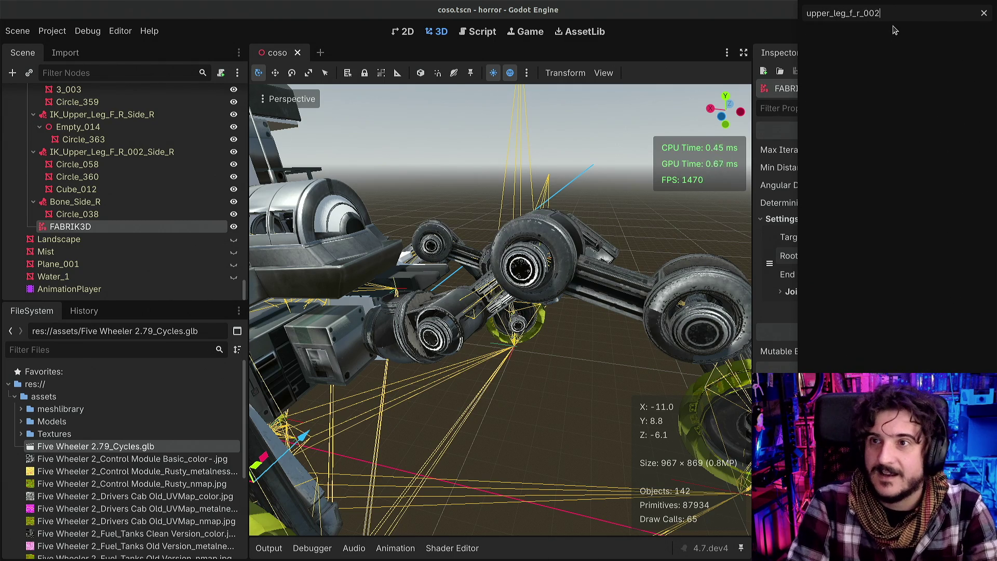
{"action": "key", "text": "BackSpace"}
{"action": "key", "text": "BackSpace"}
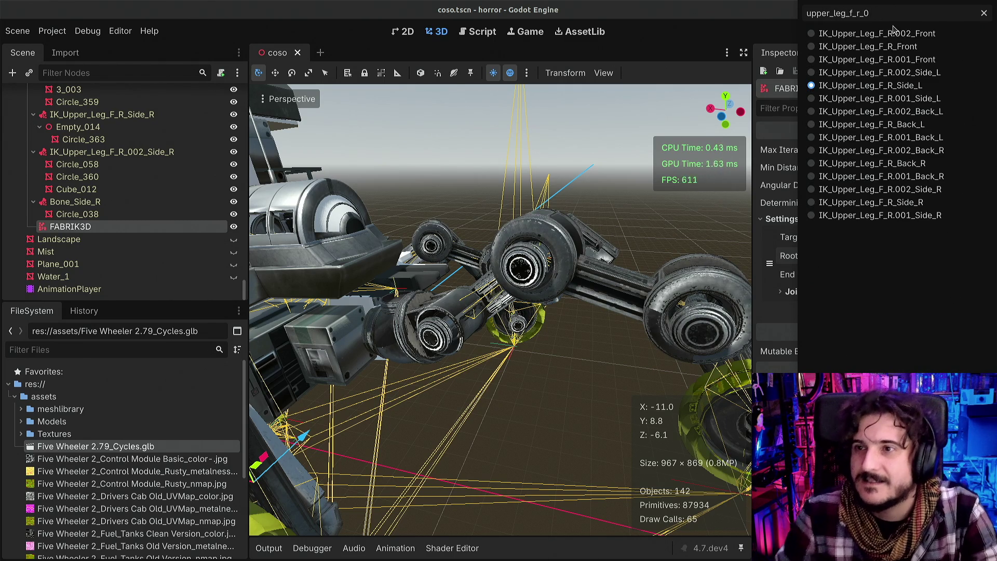
{"action": "left_click", "coordinate": [895, 33]}
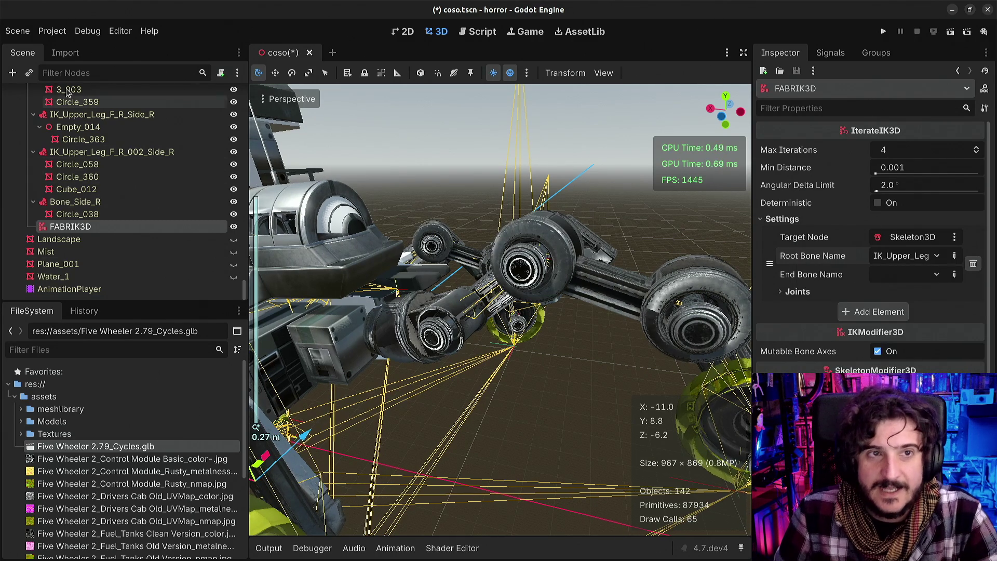
{"action": "left_click", "coordinate": [69, 72]}
{"action": "type", "text": "ik_upper"}
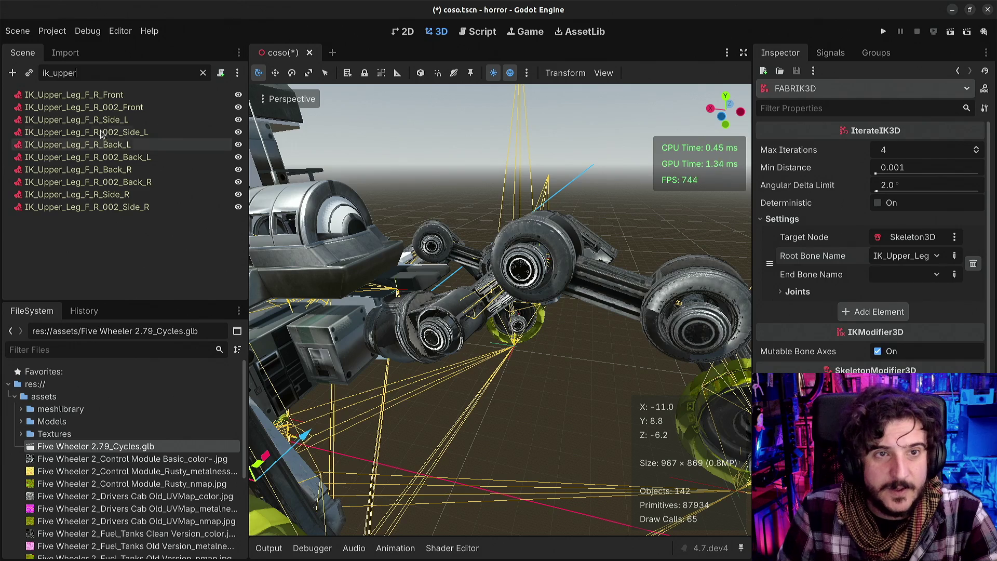
{"action": "left_click", "coordinate": [129, 107]}
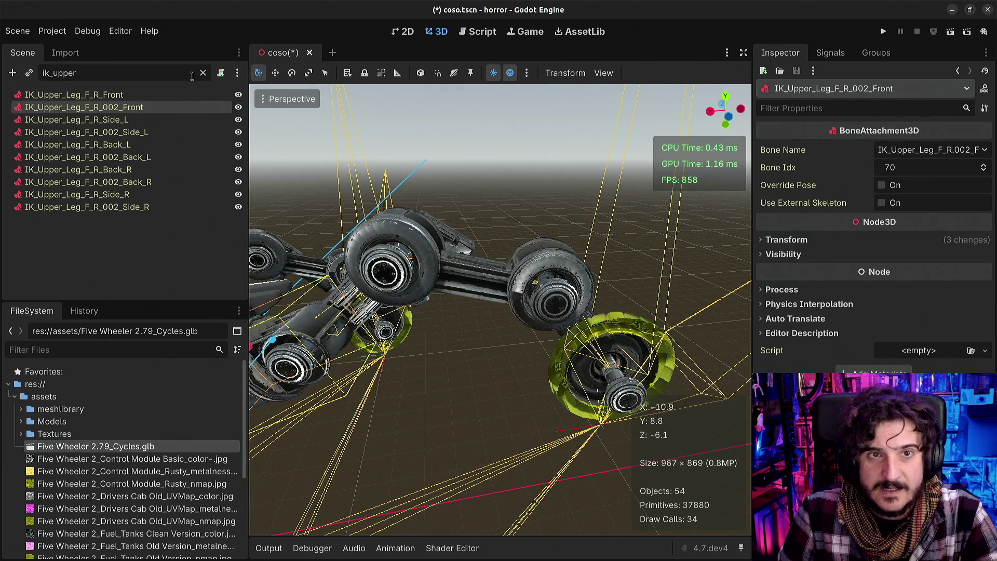
{"action": "left_click", "coordinate": [203, 76]}
{"action": "scroll", "coordinate": [120, 218], "scroll_direction": "down", "scroll_amount": 4}
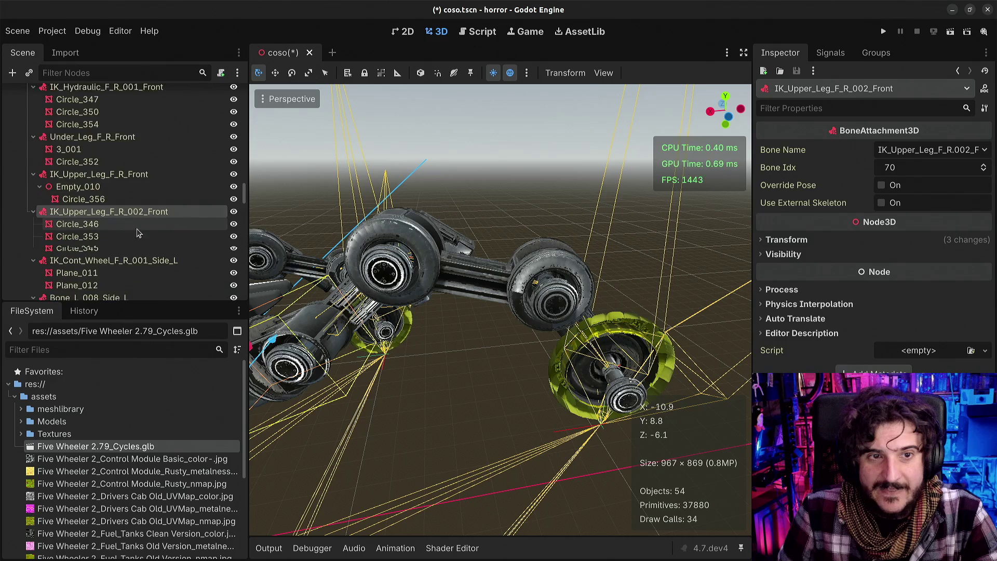
{"action": "left_click", "coordinate": [116, 261]}
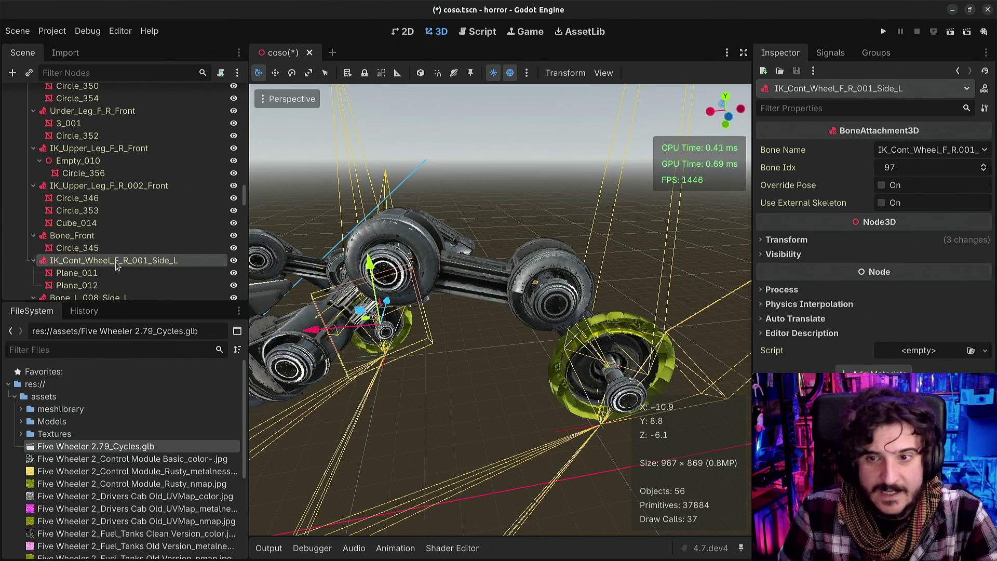
{"action": "left_click", "coordinate": [87, 236]}
{"action": "scroll", "coordinate": [86, 251], "scroll_direction": "down", "scroll_amount": 2}
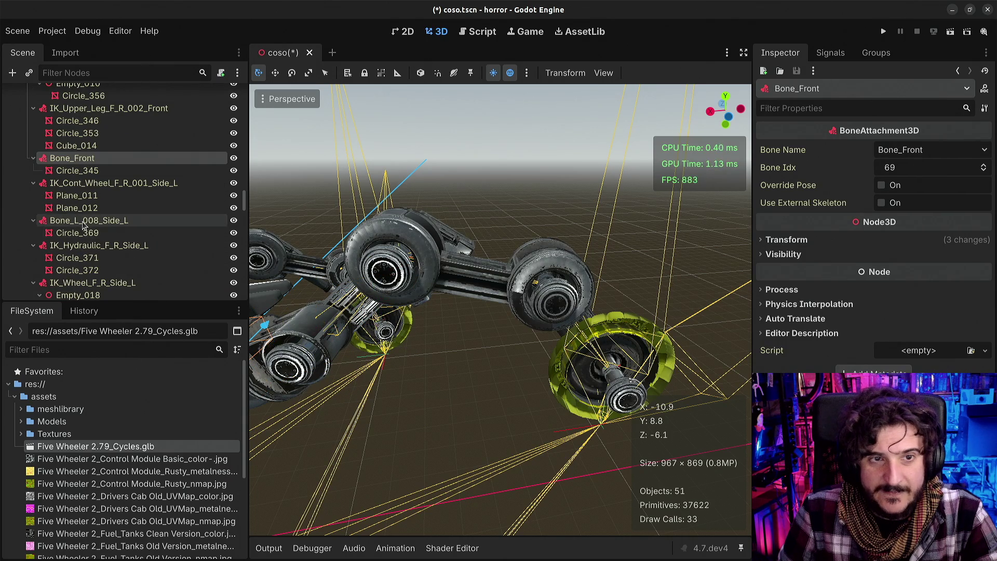
{"action": "left_click", "coordinate": [87, 220]}
{"action": "left_click", "coordinate": [86, 245]}
{"action": "left_click_drag", "start_coordinate": [470, 329], "coordinate": [240, 317]}
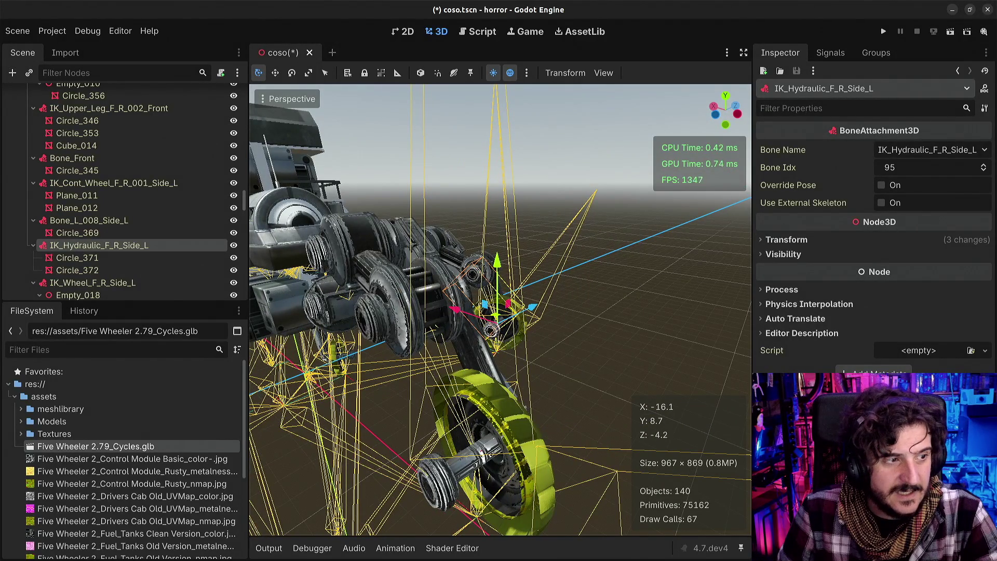
{"action": "mouse_move", "coordinate": [280, 392]}
{"action": "left_mouse_down"}
{"action": "mouse_move", "coordinate": [385, 345]}
{"action": "mouse_move", "coordinate": [417, 391]}
{"action": "left_mouse_up"}
{"action": "left_click_drag", "start_coordinate": [615, 410], "coordinate": [512, 488]}
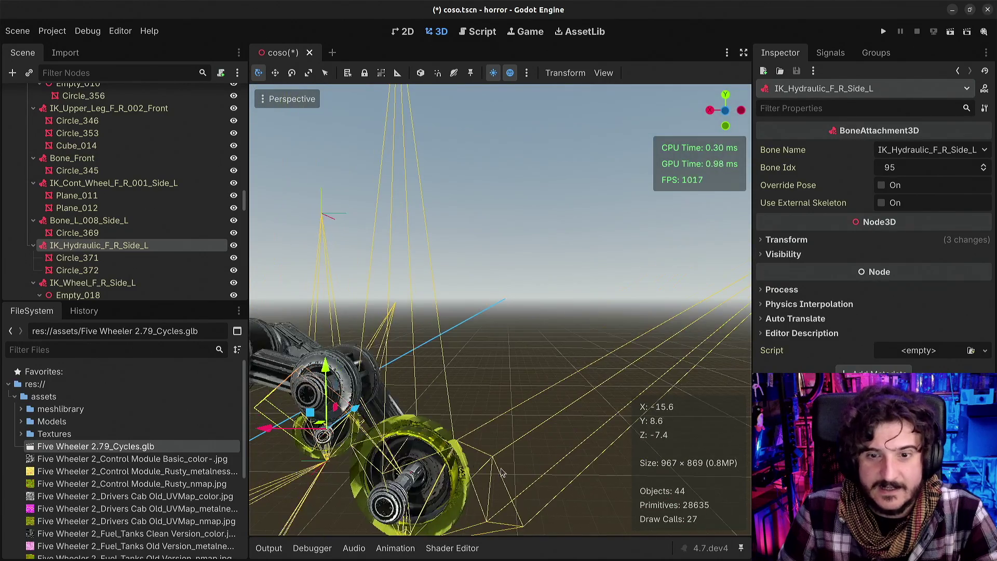
{"action": "left_click", "coordinate": [540, 442]}
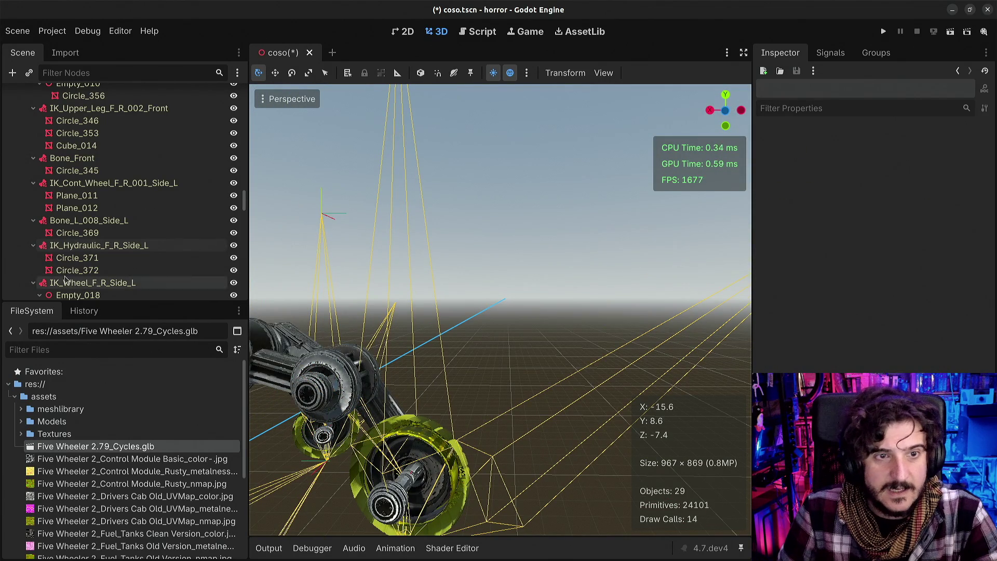
{"action": "left_click", "coordinate": [68, 258]}
{"action": "left_click", "coordinate": [83, 220]}
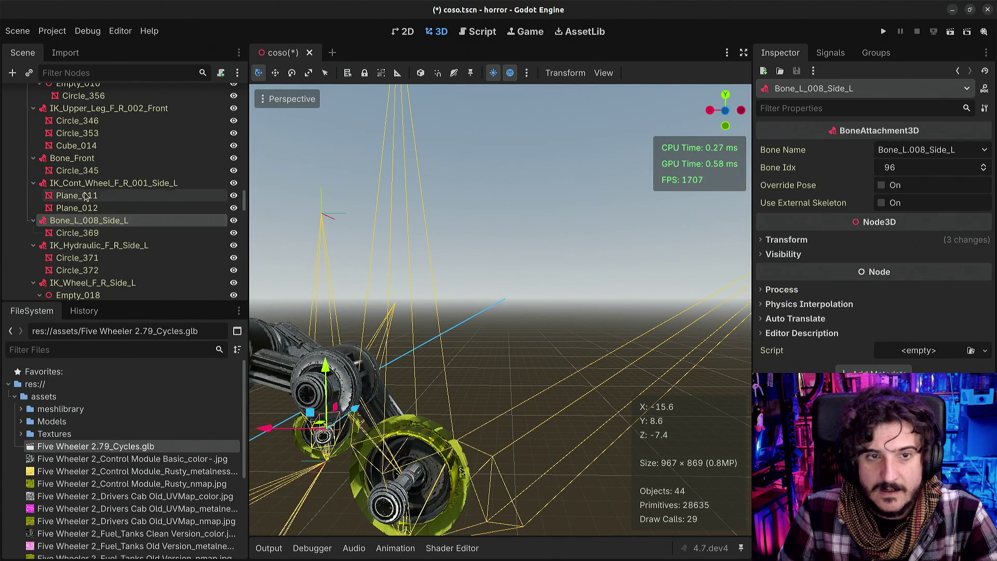
{"action": "left_click", "coordinate": [86, 186]}
{"action": "key", "text": "Down"}
{"action": "key", "text": "Down"}
{"action": "key", "text": "Down"}
{"action": "key", "text": "Down"}
{"action": "key", "text": "Down"}
{"action": "key", "text": "Down"}
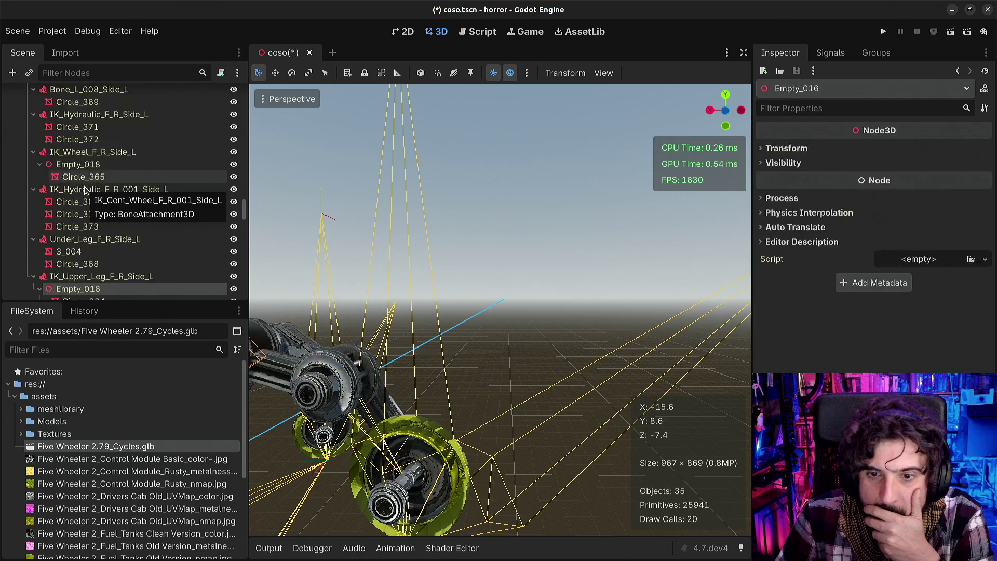
{"action": "key", "text": "Down"}
{"action": "key", "text": "Down"}
{"action": "key", "text": "Down"}
{"action": "type", "text": "front"}
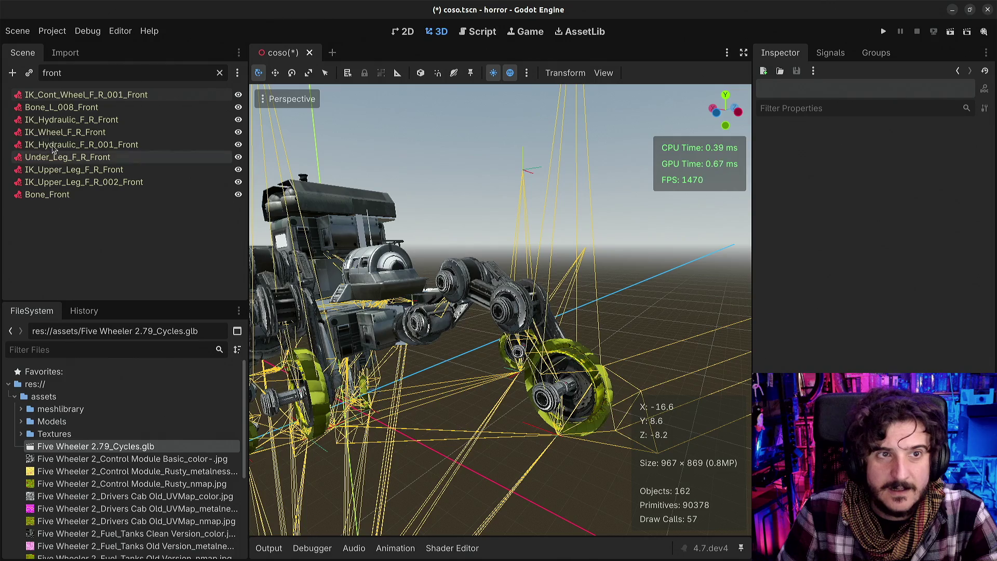
{"action": "left_click", "coordinate": [62, 107]}
{"action": "left_click", "coordinate": [203, 73]}
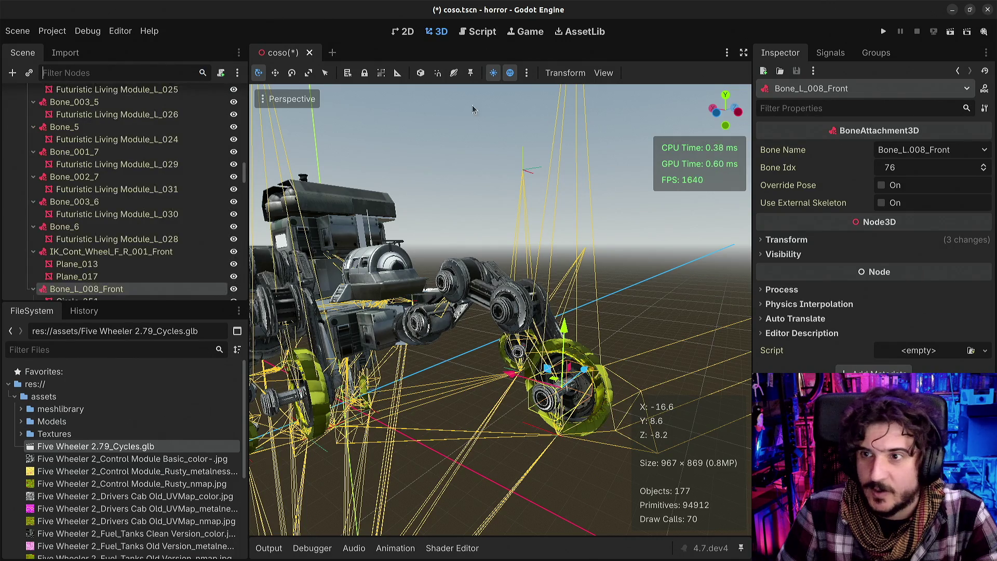
{"action": "scroll", "coordinate": [131, 256], "scroll_direction": "down", "scroll_amount": 10}
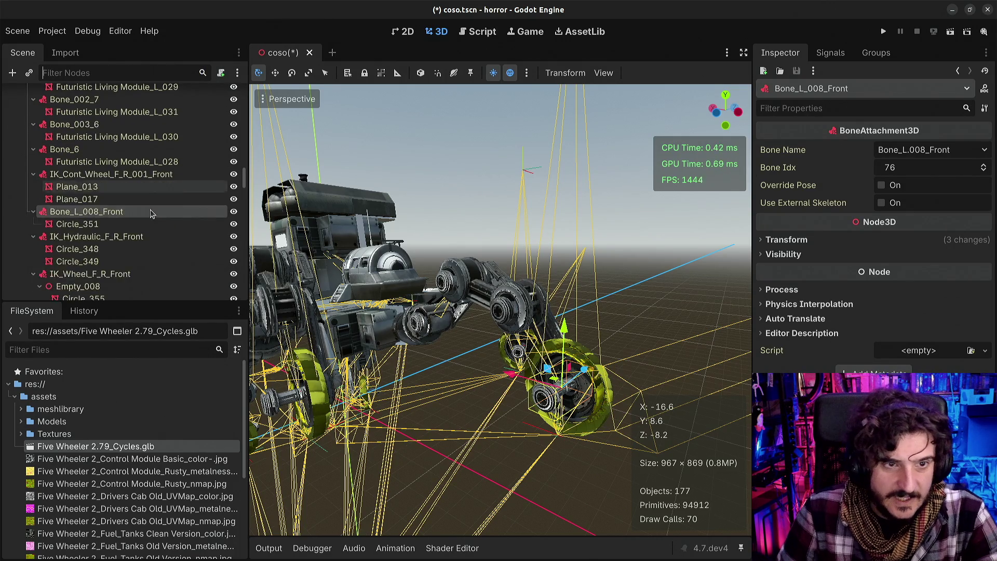
{"action": "left_click", "coordinate": [73, 227]}
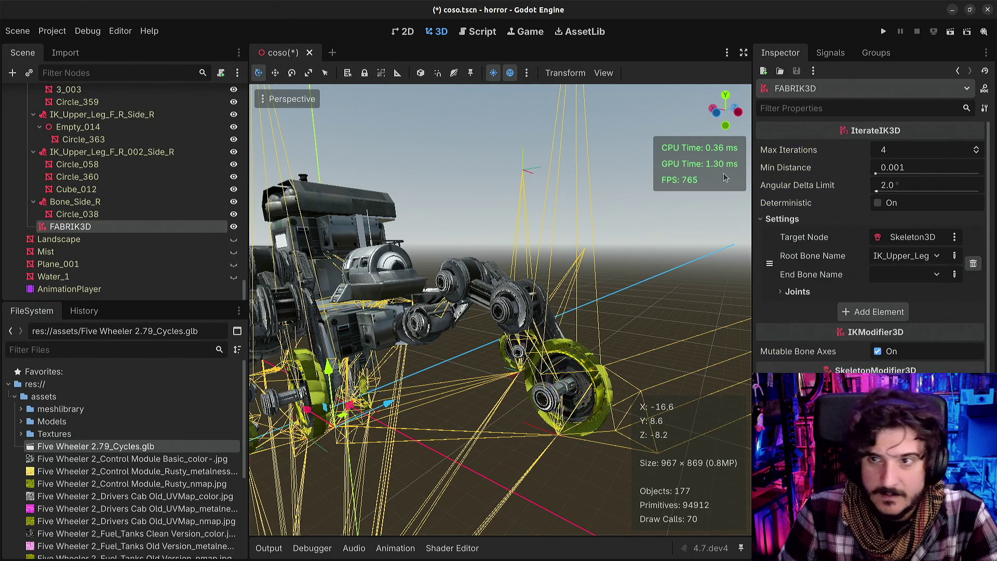
Search 'IK_FRONT_W' and set End Bone Name to IK_Cont_Wheel_F_R_Front, then fly around the rover
{"action": "left_click", "coordinate": [900, 276]}
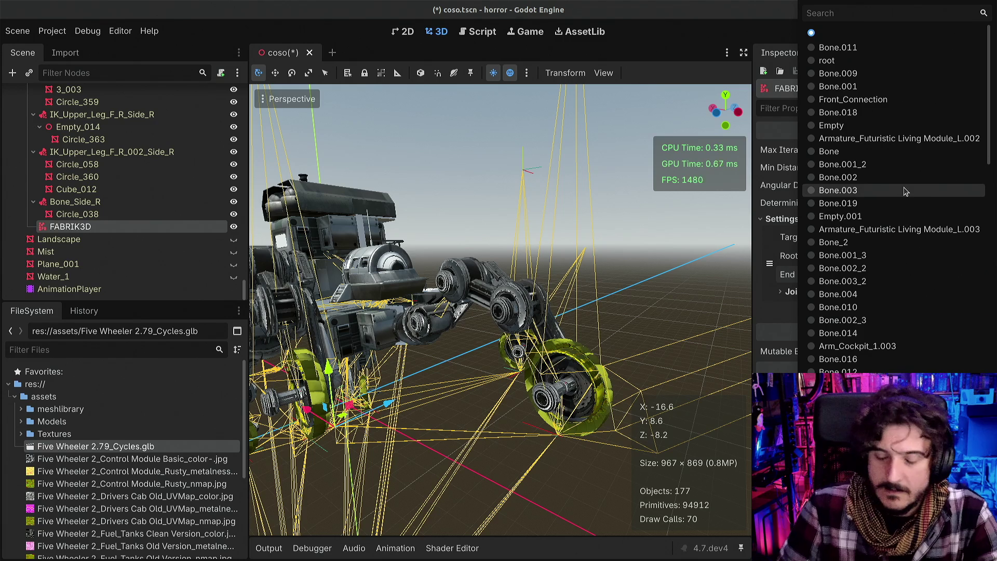
{"action": "type", "text": "IK_FR"}
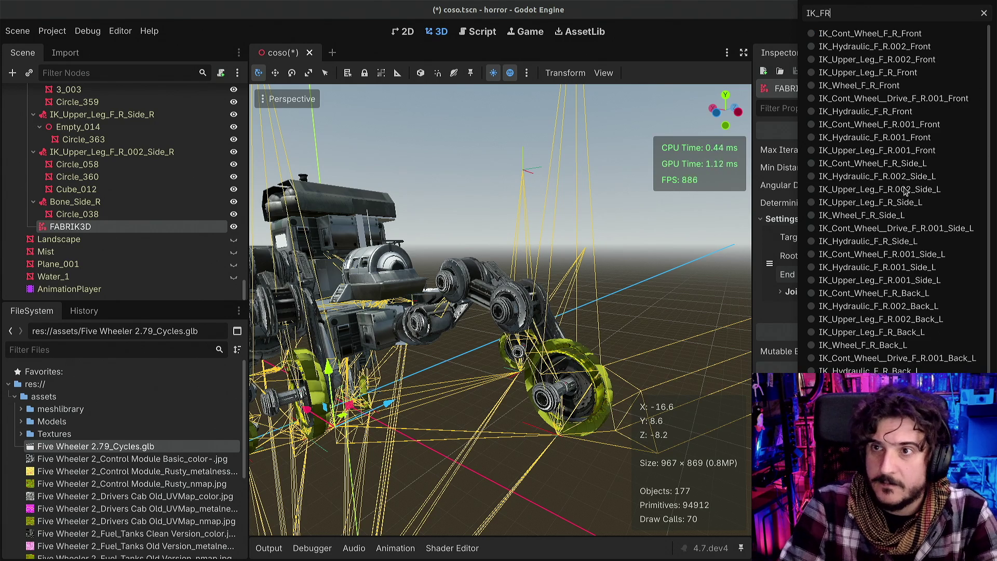
{"action": "type", "text": "ONT_W"}
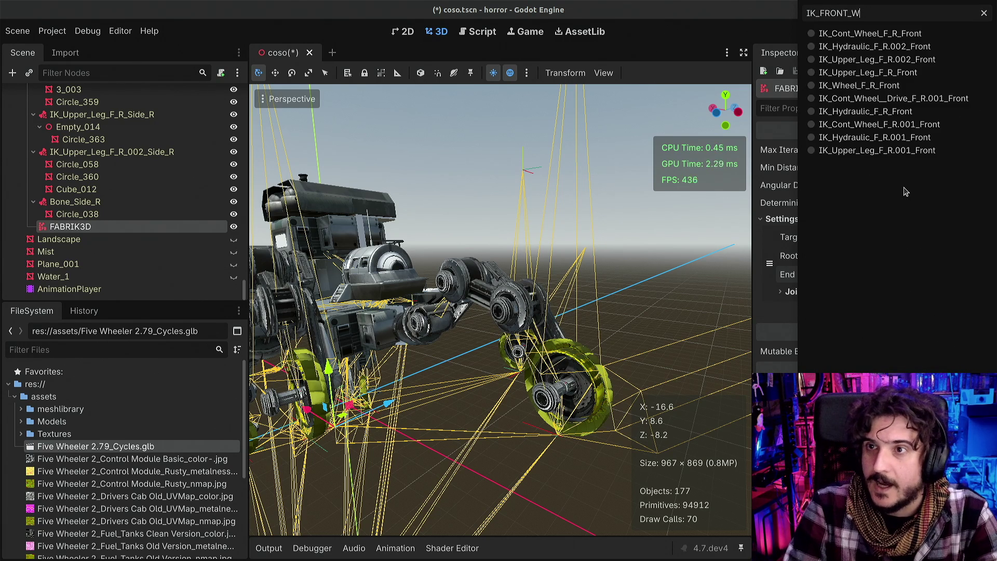
{"action": "left_click", "coordinate": [878, 34]}
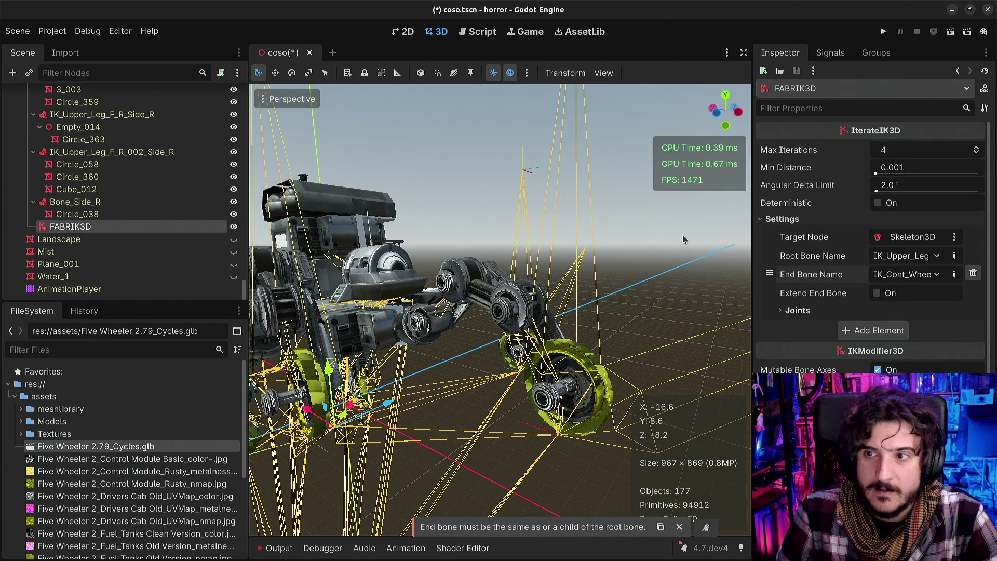
{"action": "key", "text": "a"}
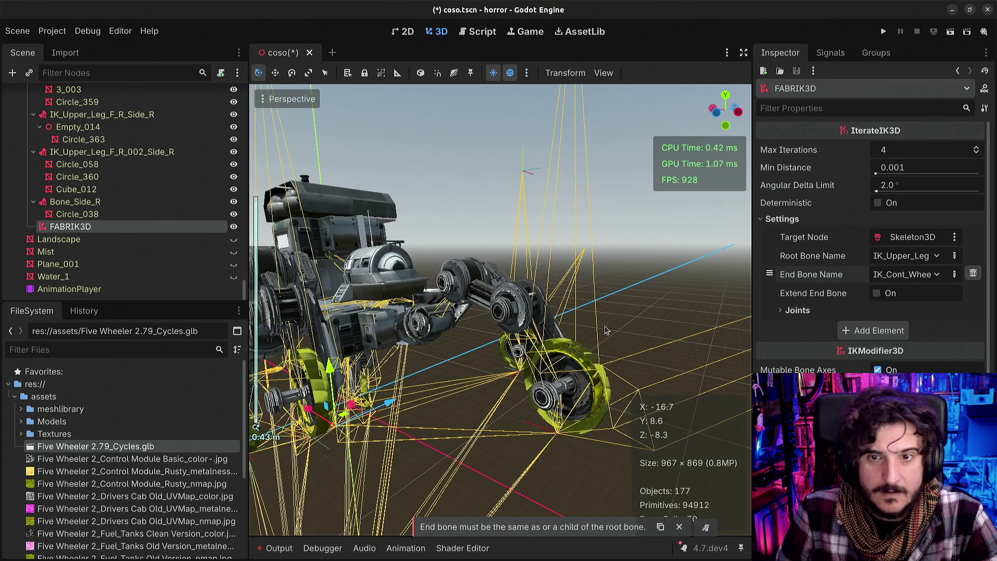
{"action": "key", "text": "s"}
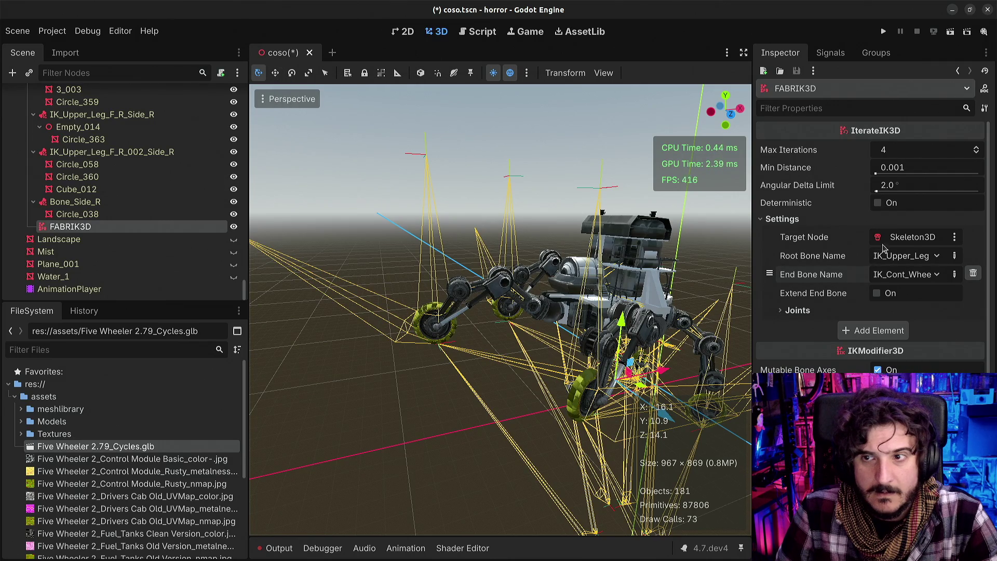
{"action": "left_click", "coordinate": [901, 244]}
Cancel the node picker so the target stays Skeleton3D, then filter the tree by 'cont_'
{"action": "key", "text": "Escape"}
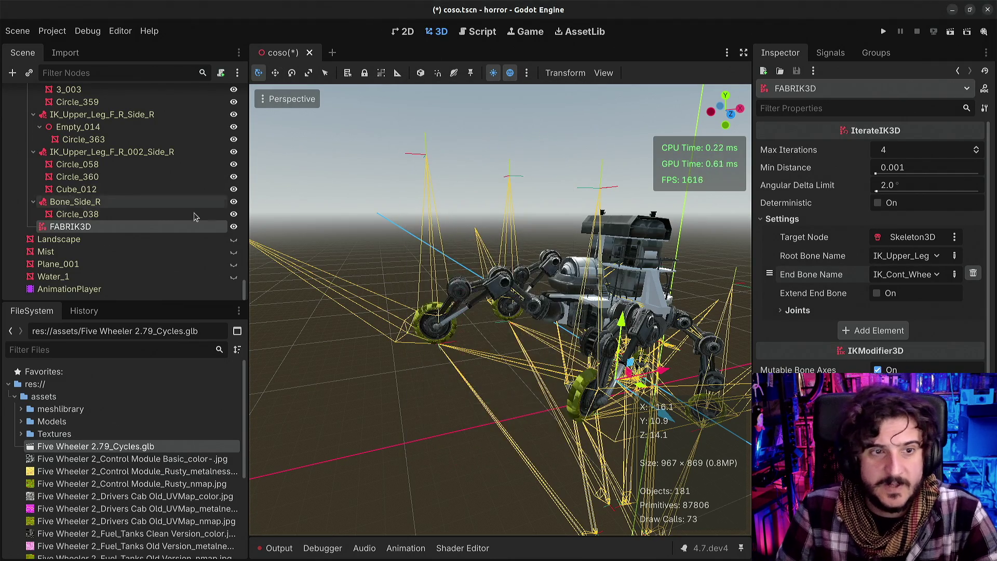
{"action": "scroll", "coordinate": [61, 288], "scroll_direction": "up", "scroll_amount": 15}
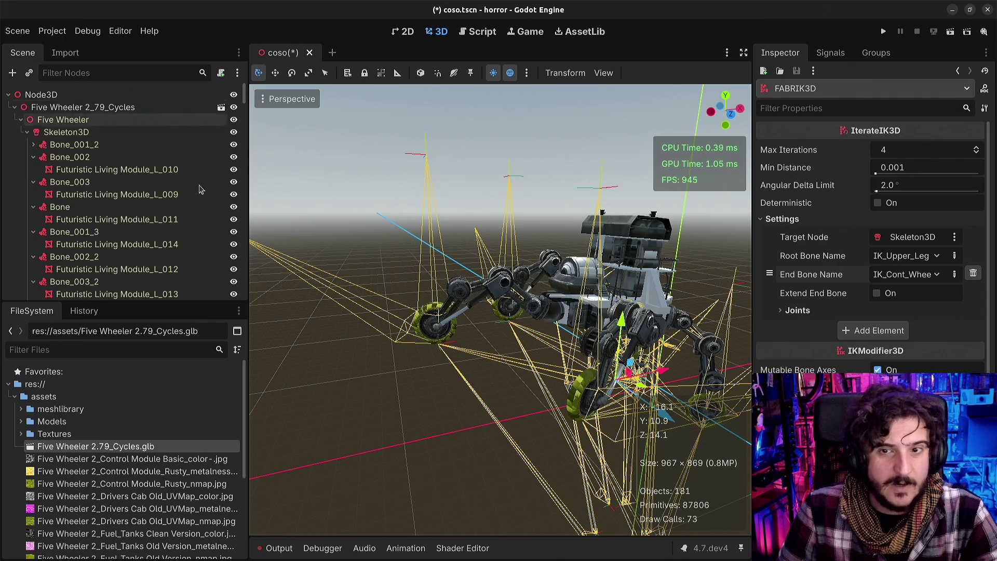
{"action": "scroll", "coordinate": [129, 228], "scroll_direction": "down", "scroll_amount": 10}
{"action": "scroll", "coordinate": [140, 248], "scroll_direction": "down", "scroll_amount": 10}
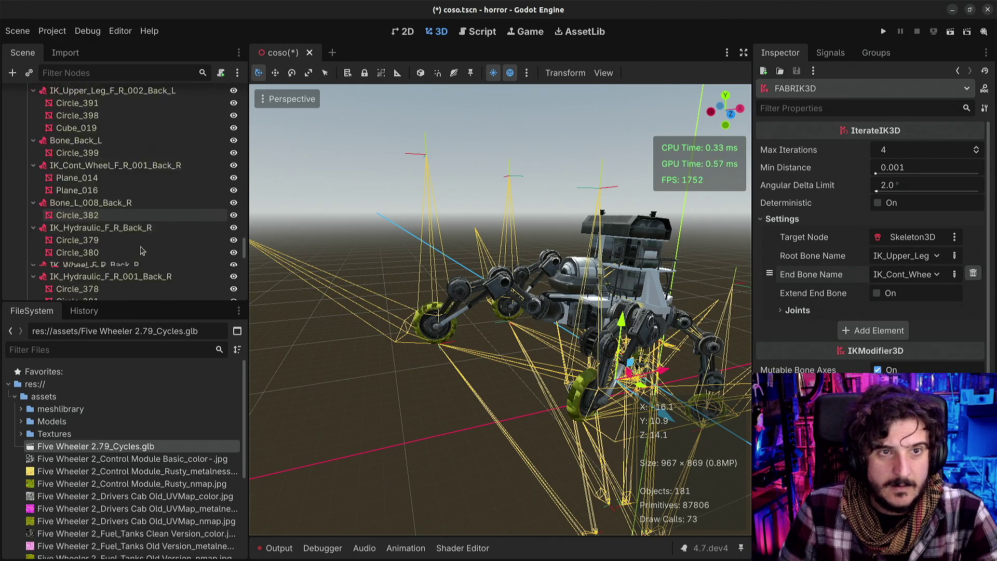
{"action": "scroll", "coordinate": [141, 247], "scroll_direction": "down", "scroll_amount": 4}
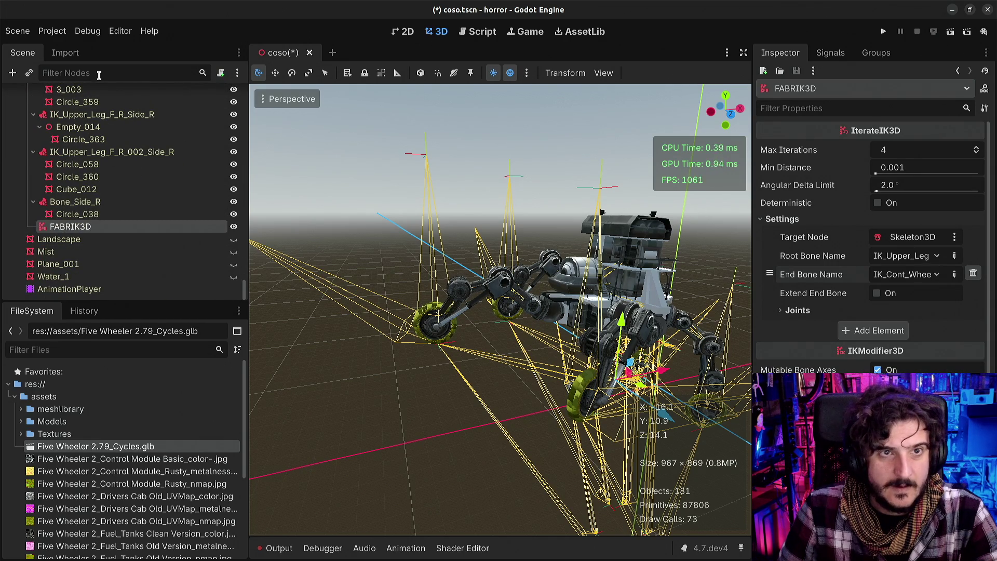
{"action": "type", "text": "cont_"}
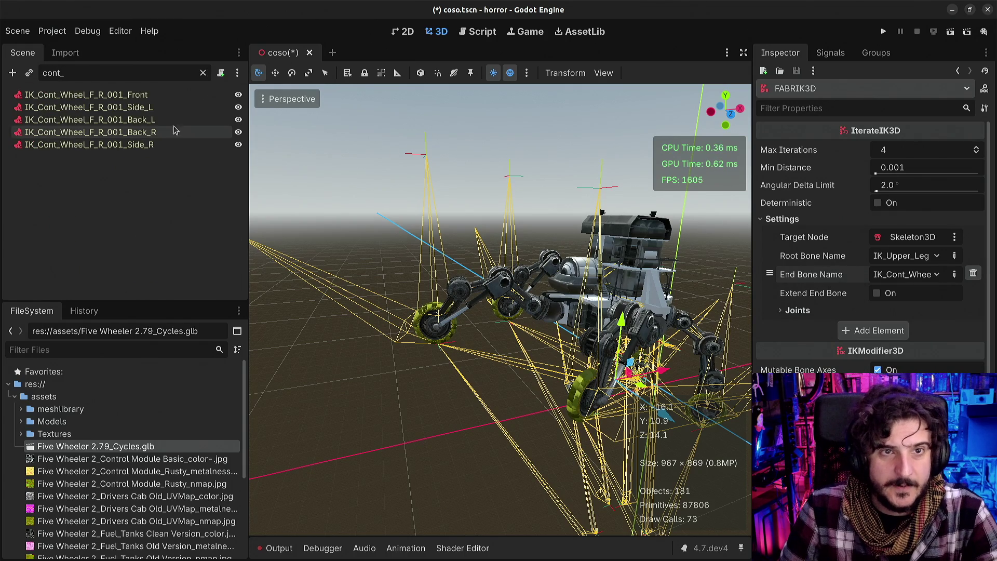
Select IK_Cont_Wheel_F_R_001_Front, clear the filter, and add a Node3D child renamed Manita
{"action": "left_click", "coordinate": [134, 96]}
{"action": "left_click", "coordinate": [203, 74]}
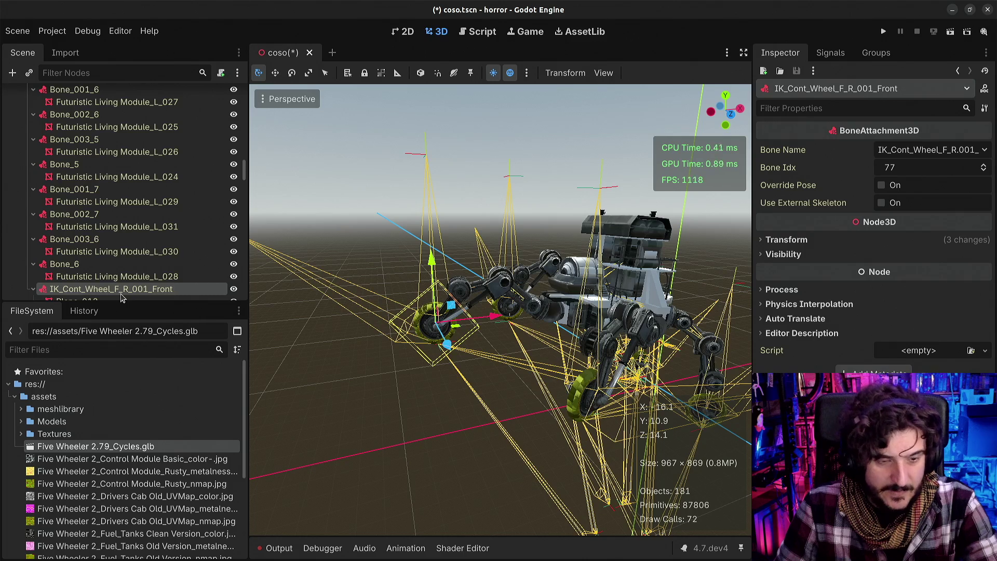
{"action": "key", "text": "ctrl+a"}
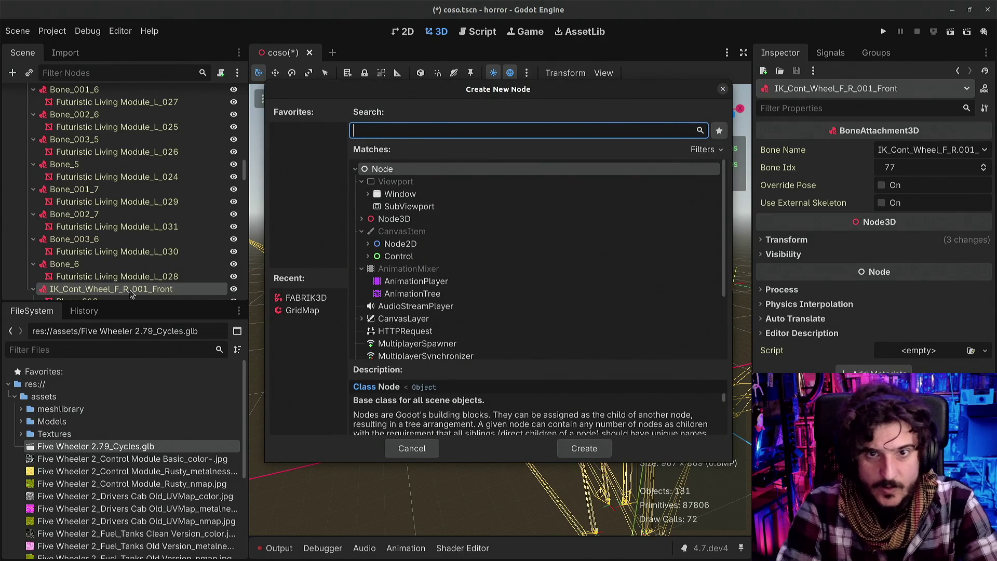
{"action": "type", "text": "node3d"}
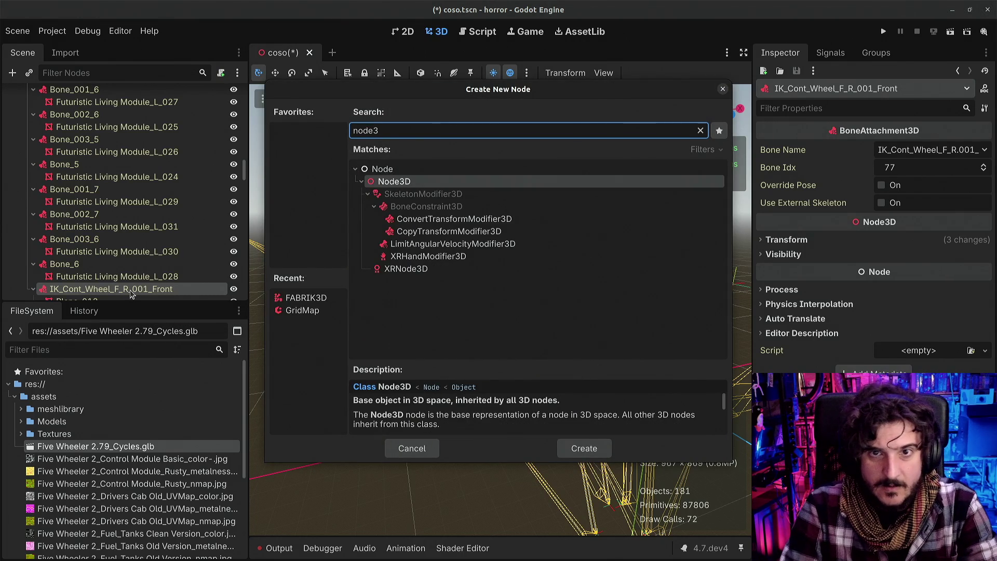
{"action": "key", "text": "Return"}
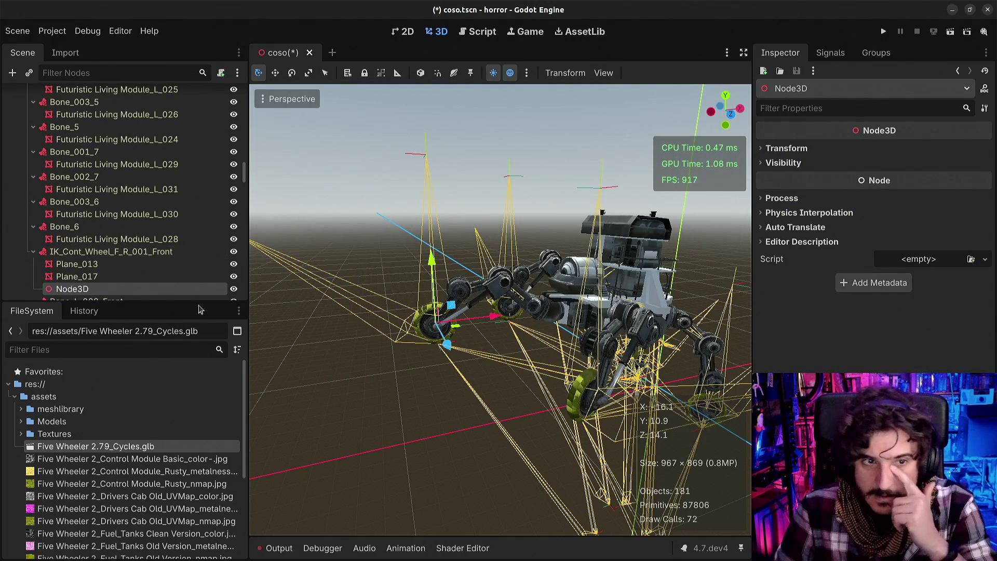
{"action": "left_click", "coordinate": [104, 292]}
{"action": "type", "text": "Manita"}
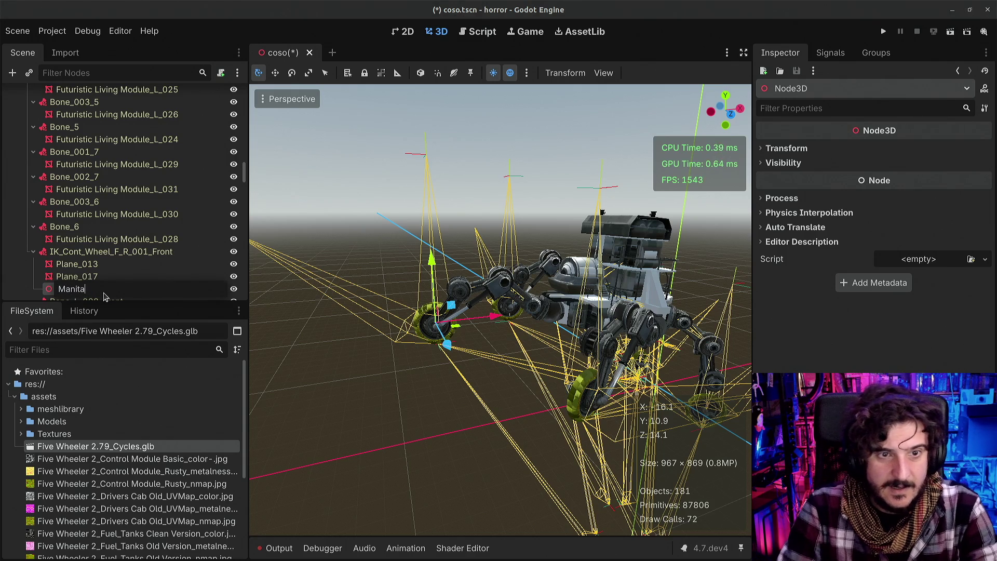
{"action": "key", "text": "Return"}
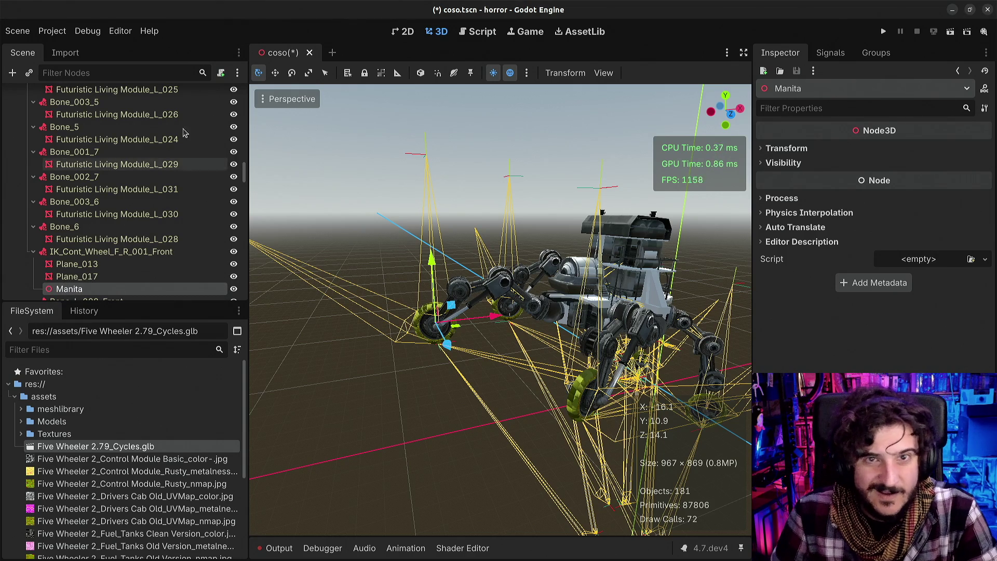
{"action": "scroll", "coordinate": [72, 207], "scroll_direction": "down", "scroll_amount": 10}
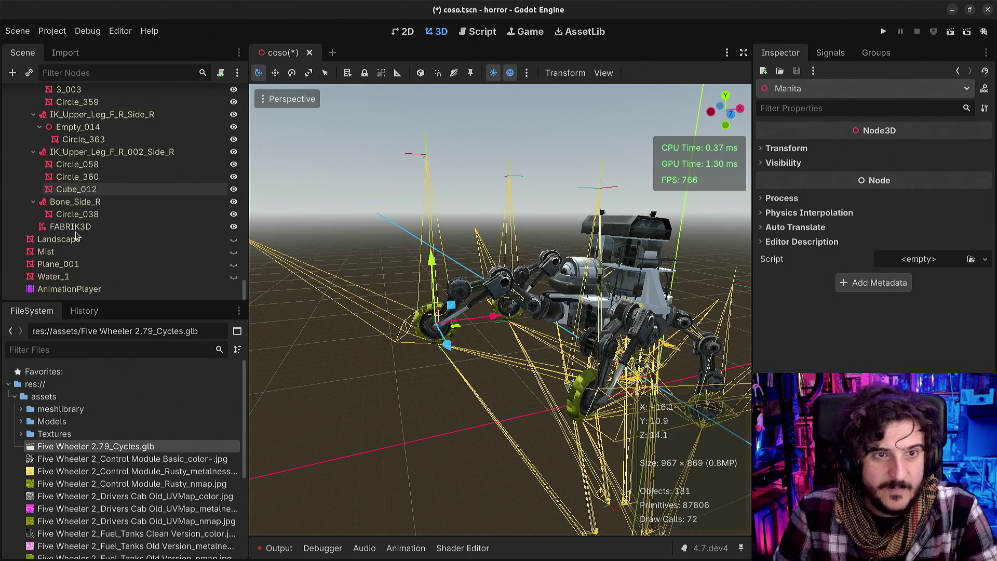
Search 'mani' in FABRIK3D's Target Node picker and choose Manita
{"action": "left_click", "coordinate": [71, 227]}
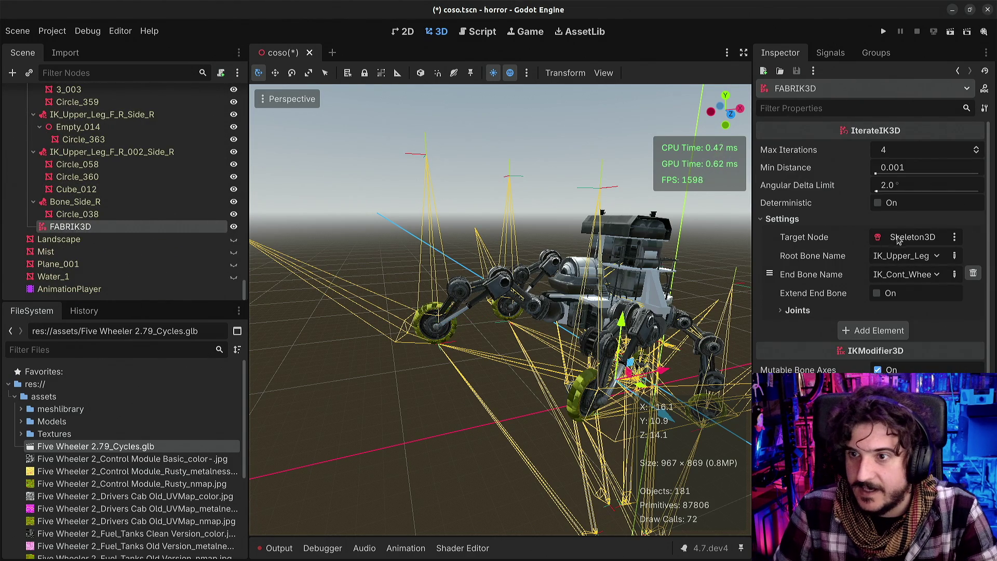
{"action": "left_click", "coordinate": [898, 239]}
{"action": "type", "text": "mani"}
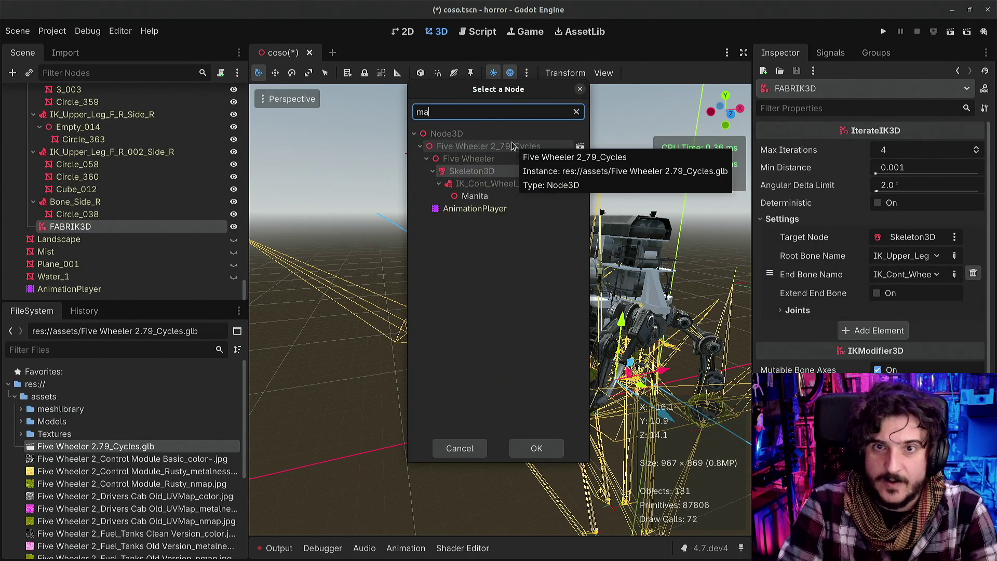
{"action": "left_click", "coordinate": [475, 196]}
{"action": "left_click", "coordinate": [536, 448]}
Select the Manita node and frame it in the viewport
{"action": "left_click_drag", "start_coordinate": [499, 312], "coordinate": [623, 312]}
{"action": "scroll", "coordinate": [96, 155], "scroll_direction": "up", "scroll_amount": 5}
{"action": "scroll", "coordinate": [96, 154], "scroll_direction": "up", "scroll_amount": 15}
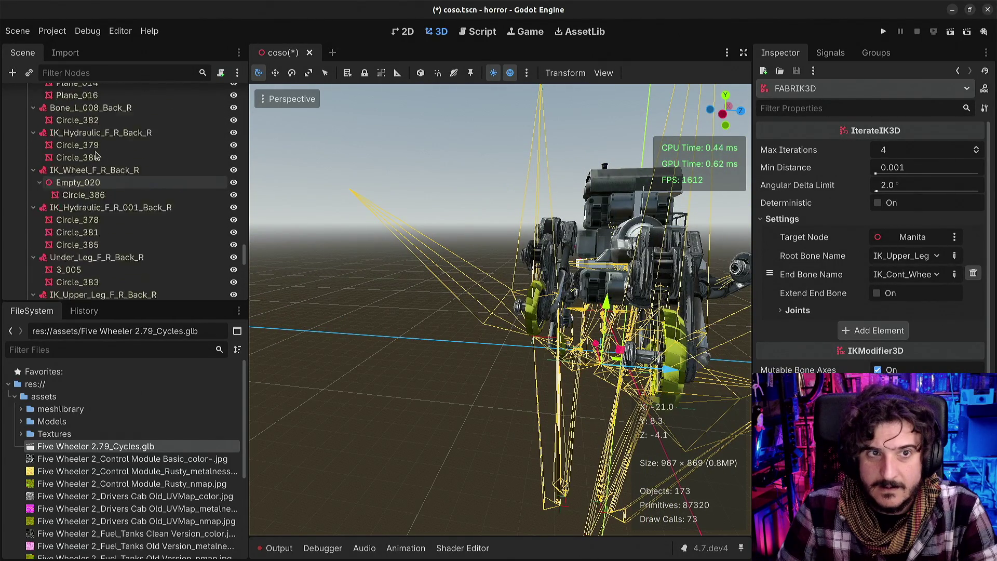
{"action": "scroll", "coordinate": [96, 155], "scroll_direction": "up", "scroll_amount": 15}
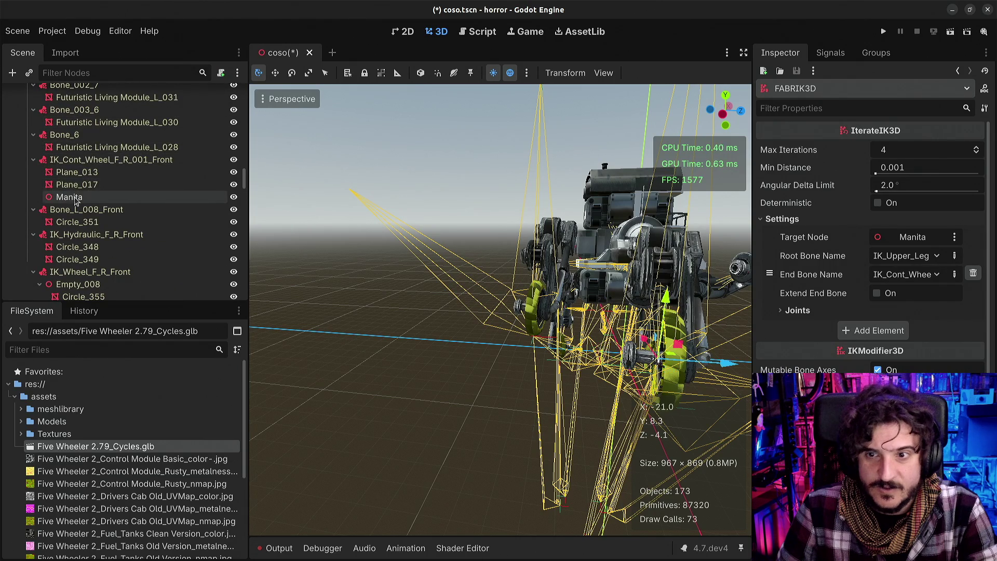
{"action": "left_click", "coordinate": [69, 197]}
{"action": "key", "text": "f"}
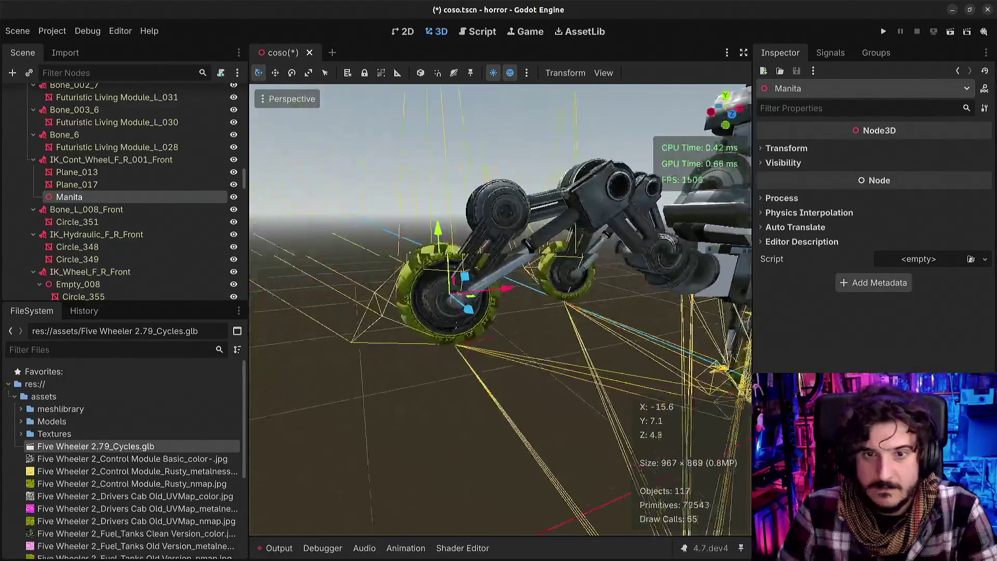
Drag the Manita target along its Y gizmo to test the IK
{"action": "left_click_drag", "start_coordinate": [487, 237], "coordinate": [486, 223]}
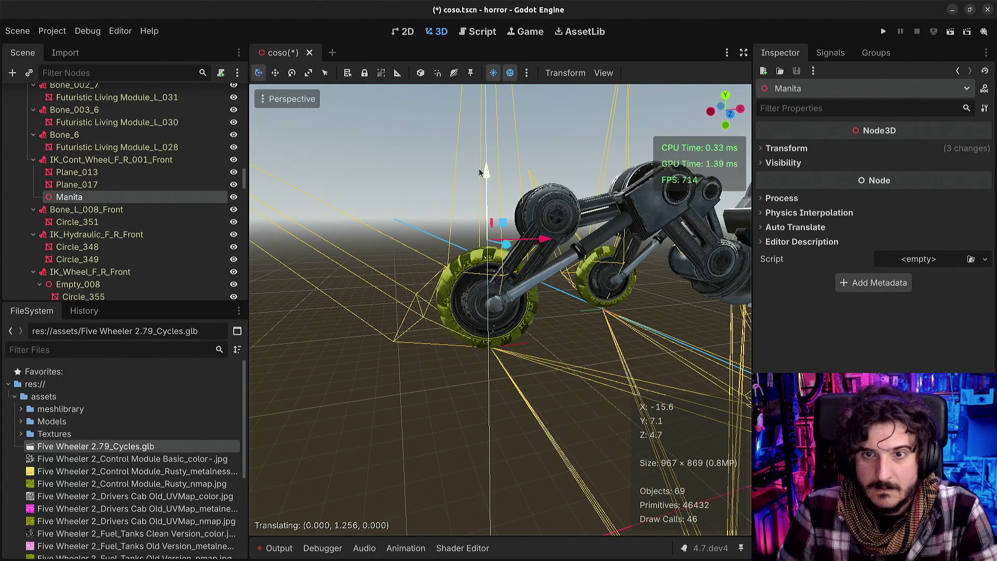
{"action": "left_click_drag", "start_coordinate": [480, 172], "coordinate": [488, 291]}
{"action": "scroll", "coordinate": [181, 241], "scroll_direction": "down", "scroll_amount": 10}
{"action": "scroll", "coordinate": [180, 242], "scroll_direction": "down", "scroll_amount": 15}
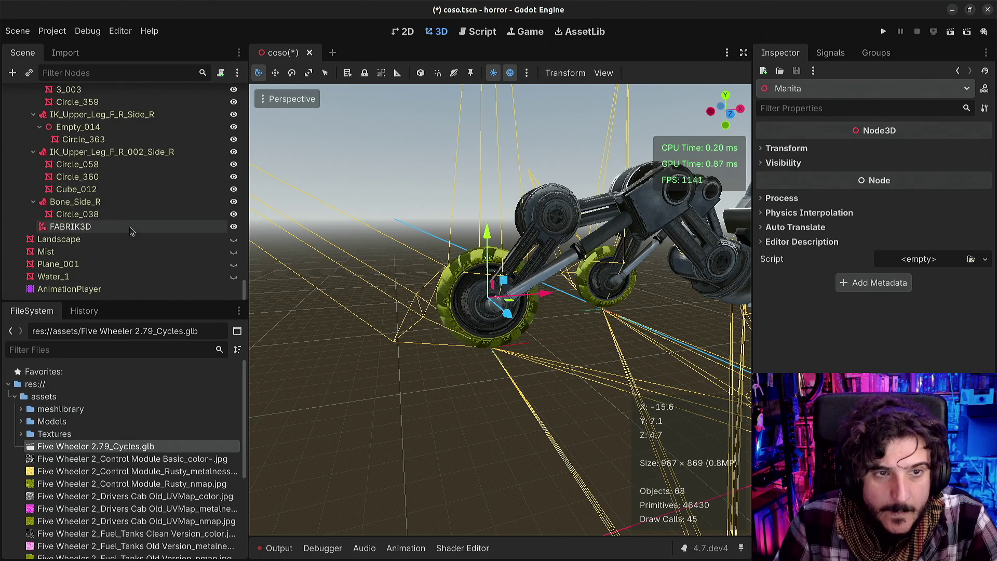
On FABRIK3D, leave Extend End Bone off and enable Deterministic
{"action": "left_click", "coordinate": [123, 231]}
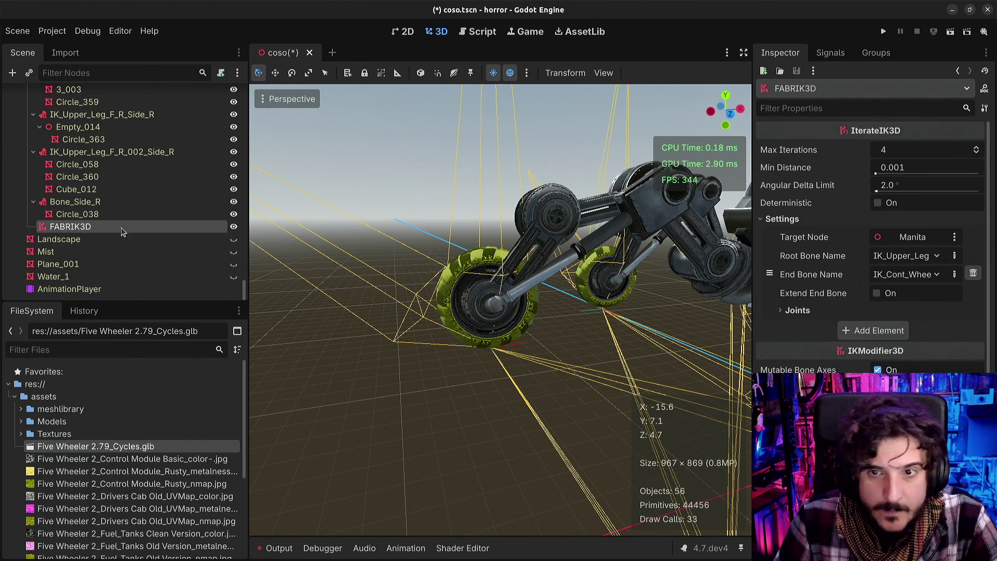
{"action": "left_click", "coordinate": [878, 294]}
{"action": "left_click", "coordinate": [877, 294]}
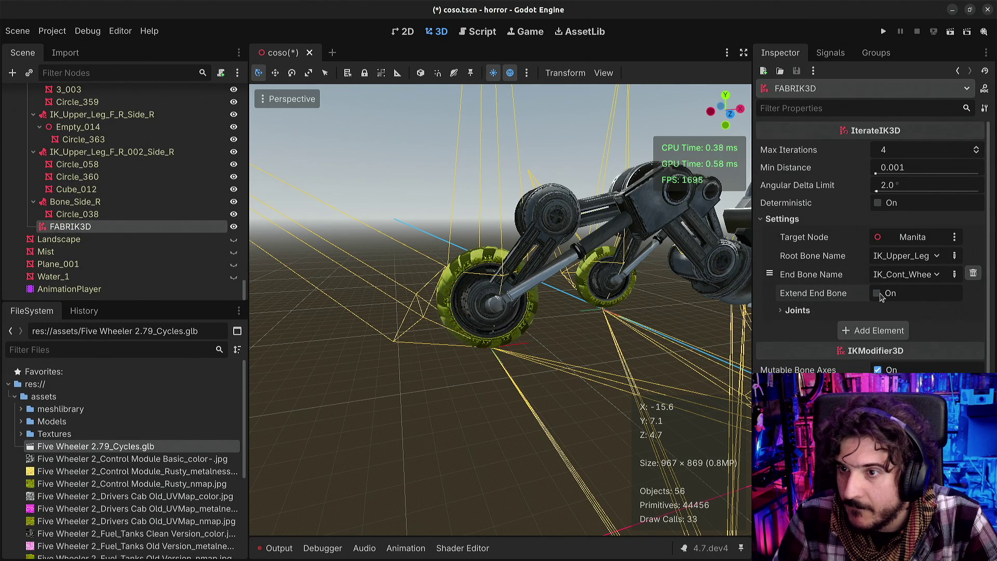
{"action": "left_click", "coordinate": [889, 205]}
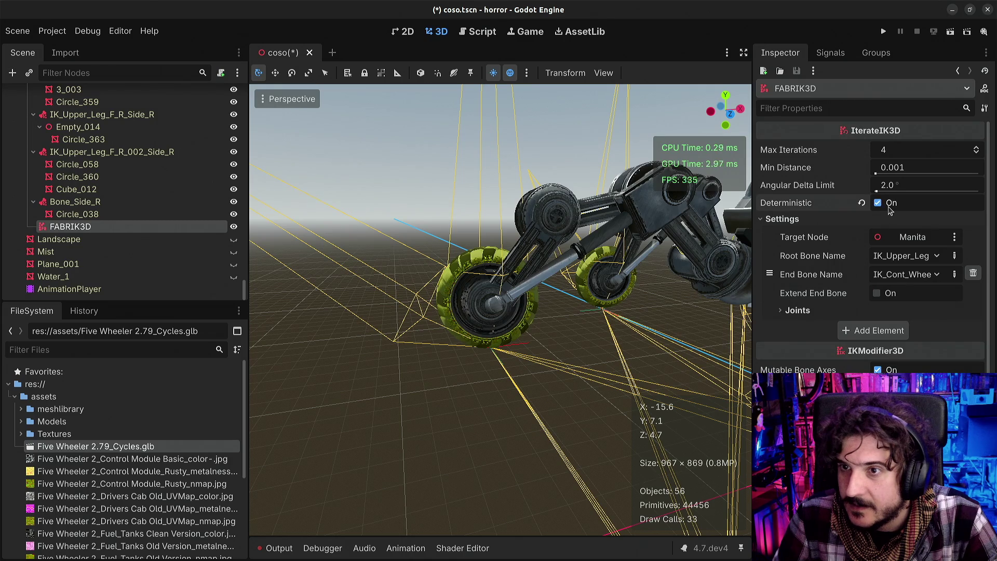
{"action": "scroll", "coordinate": [865, 332], "scroll_direction": "down", "scroll_amount": 1}
{"action": "scroll", "coordinate": [468, 312], "scroll_direction": "up", "scroll_amount": 3}
{"action": "key", "text": "a"}
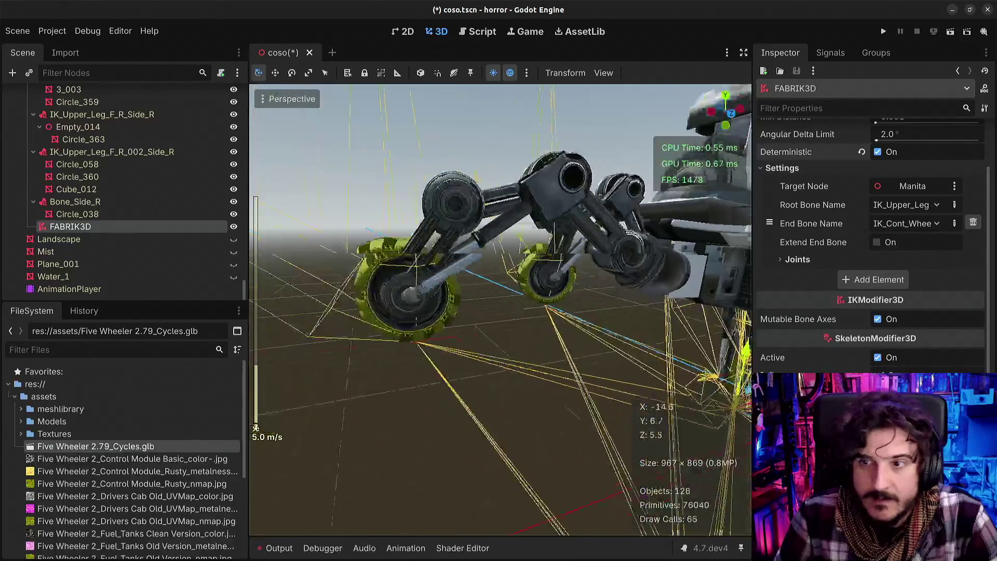
{"action": "key", "text": "s"}
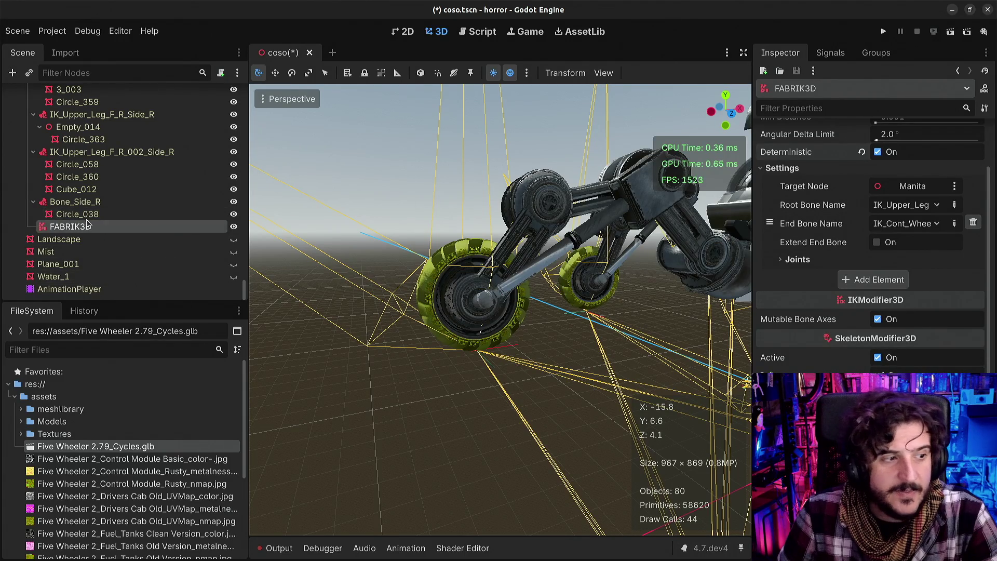
{"action": "scroll", "coordinate": [101, 209], "scroll_direction": "up", "scroll_amount": 5}
{"action": "scroll", "coordinate": [101, 208], "scroll_direction": "up", "scroll_amount": 10}
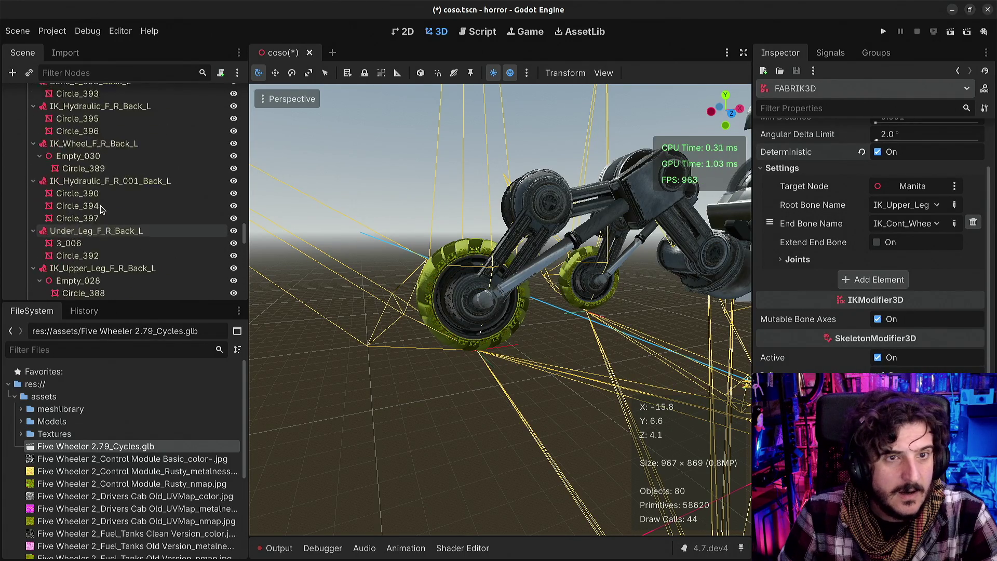
{"action": "scroll", "coordinate": [102, 193], "scroll_direction": "up", "scroll_amount": 10}
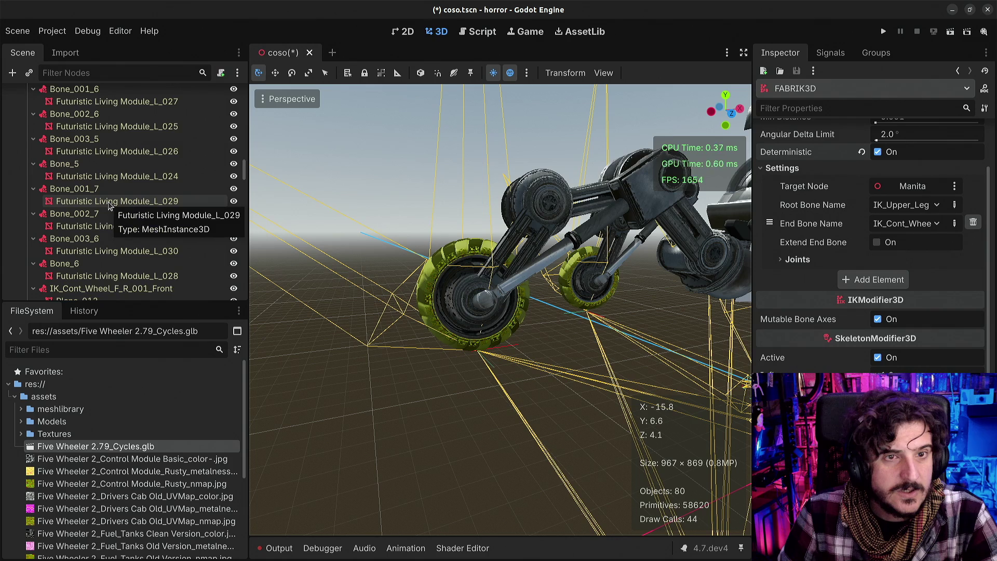
{"action": "scroll", "coordinate": [110, 205], "scroll_direction": "up", "scroll_amount": 5}
{"action": "scroll", "coordinate": [109, 207], "scroll_direction": "down", "scroll_amount": 12}
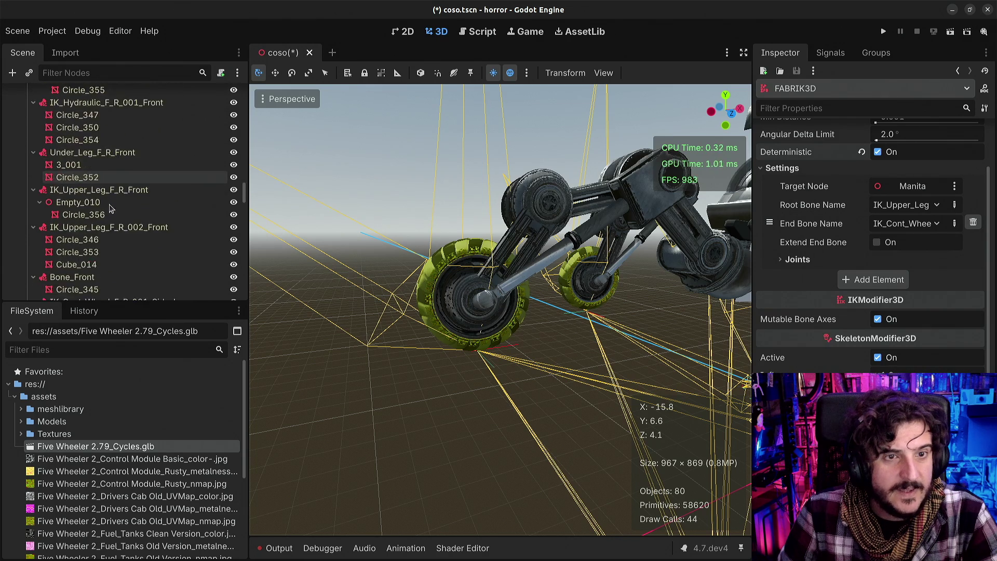
{"action": "scroll", "coordinate": [108, 211], "scroll_direction": "down", "scroll_amount": 5}
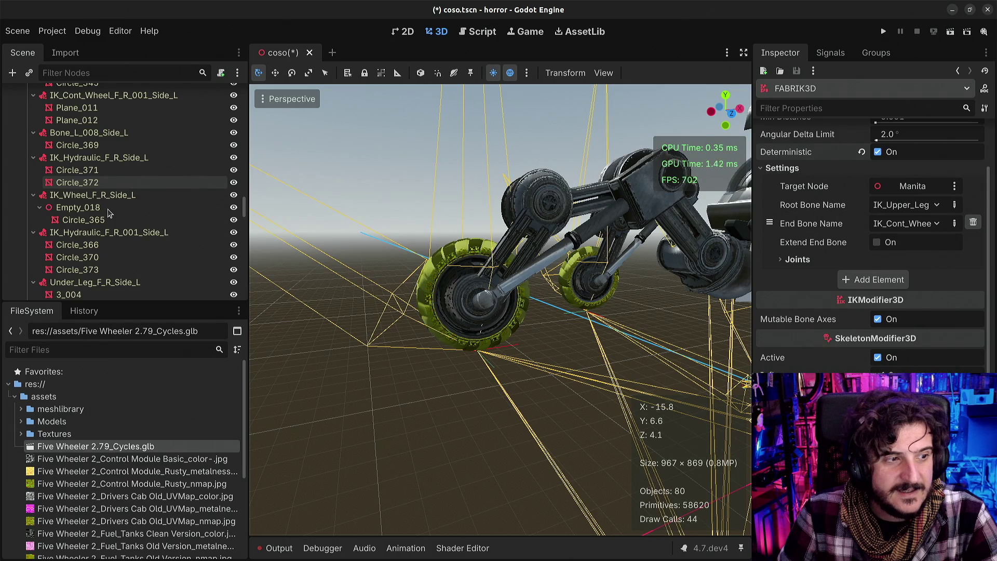
{"action": "scroll", "coordinate": [109, 213], "scroll_direction": "down", "scroll_amount": 15}
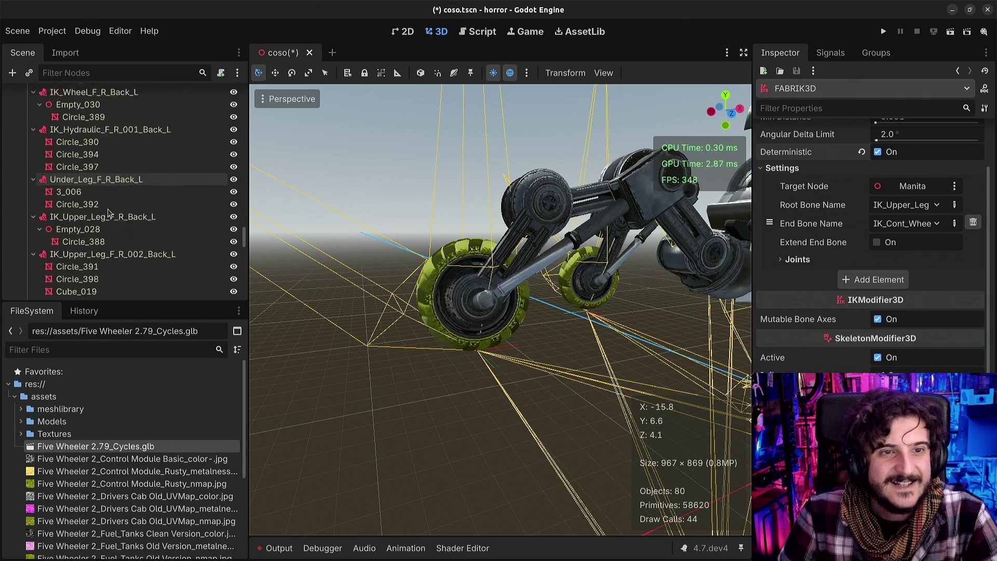
{"action": "scroll", "coordinate": [109, 213], "scroll_direction": "down", "scroll_amount": 15}
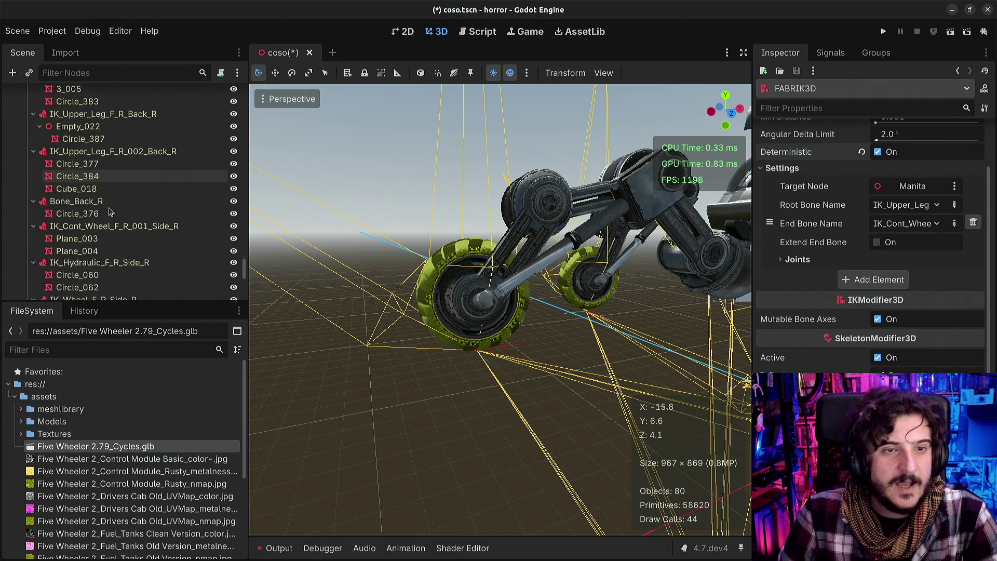
{"action": "scroll", "coordinate": [102, 166], "scroll_direction": "up", "scroll_amount": 15}
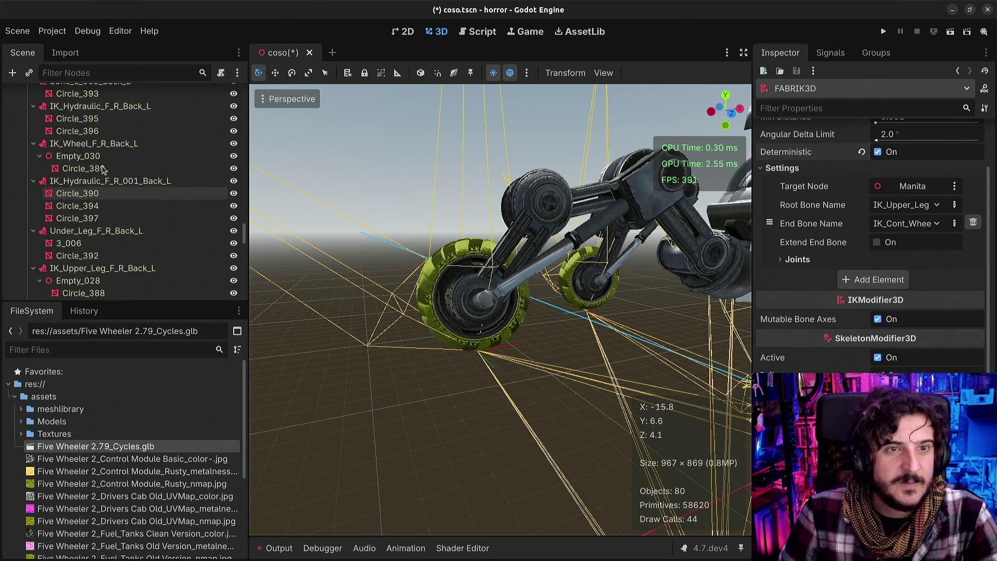
{"action": "scroll", "coordinate": [103, 168], "scroll_direction": "up", "scroll_amount": 15}
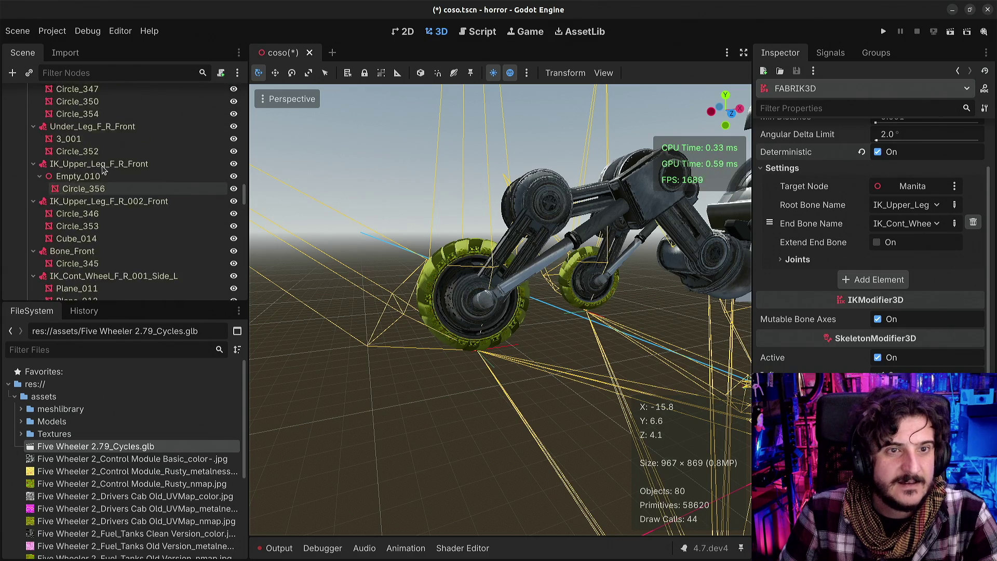
{"action": "scroll", "coordinate": [102, 167], "scroll_direction": "up", "scroll_amount": 4}
{"action": "left_click", "coordinate": [71, 172]}
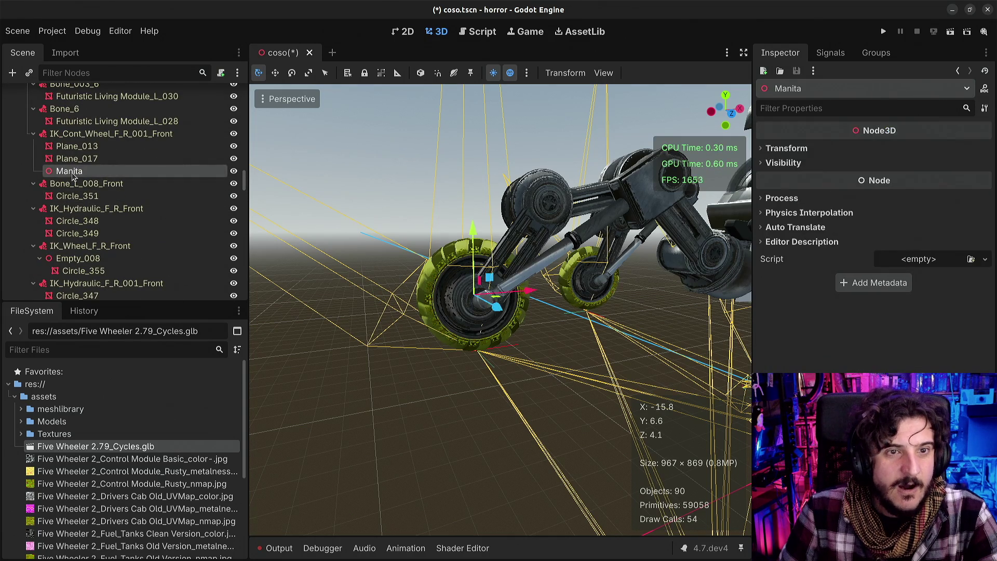
Move Manita out from under IK_Cont_Wheel_F_R_001_Front to the top level beside Landscape
{"action": "left_click_drag", "start_coordinate": [77, 171], "coordinate": [67, 173]}
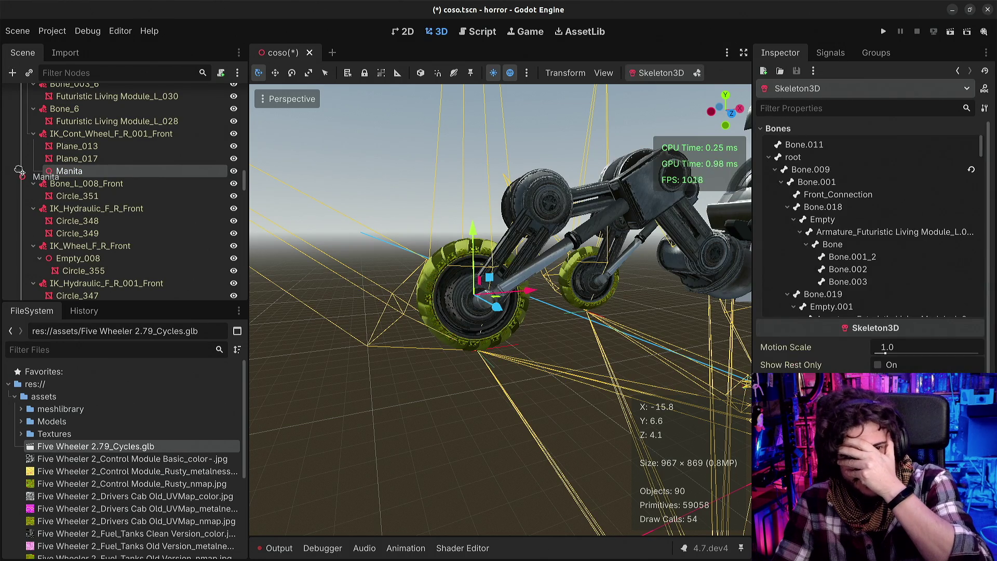
{"action": "left_click_drag", "start_coordinate": [15, 170], "coordinate": [16, 172]}
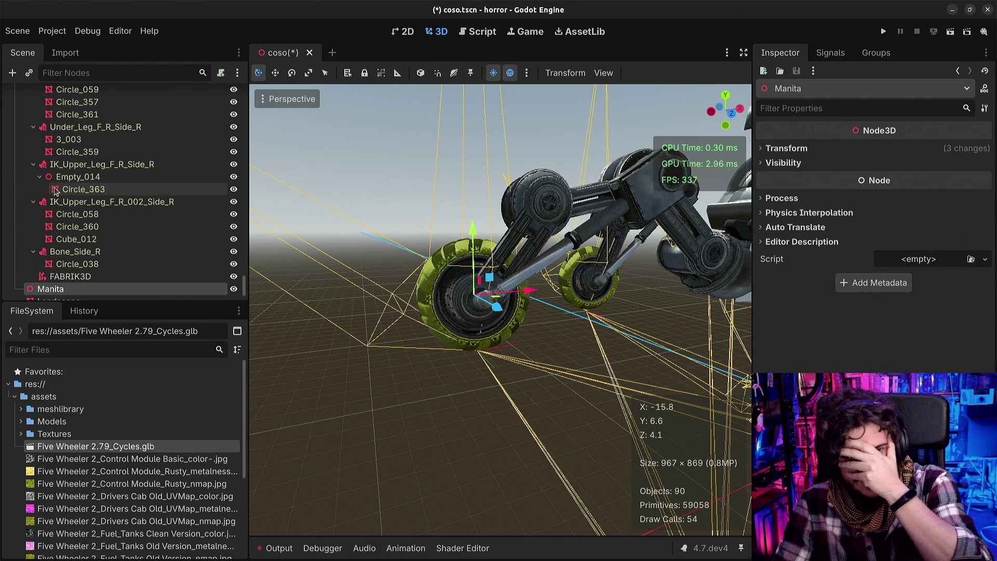
{"action": "scroll", "coordinate": [75, 218], "scroll_direction": "down", "scroll_amount": 3}
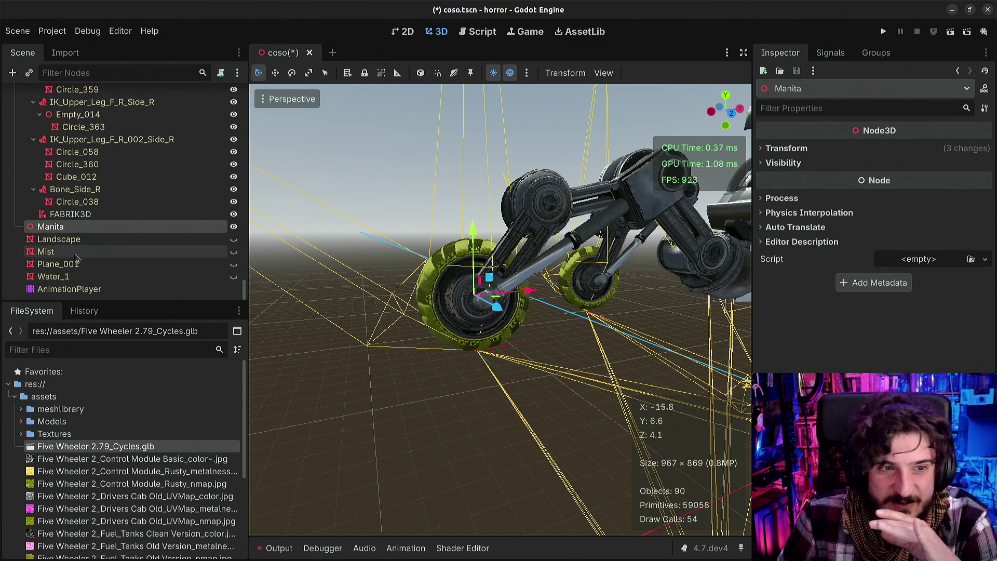
Move FABRIK3D up so it becomes the first child of Skeleton3D
{"action": "double_click", "coordinate": [61, 226]}
{"action": "left_click", "coordinate": [64, 214]}
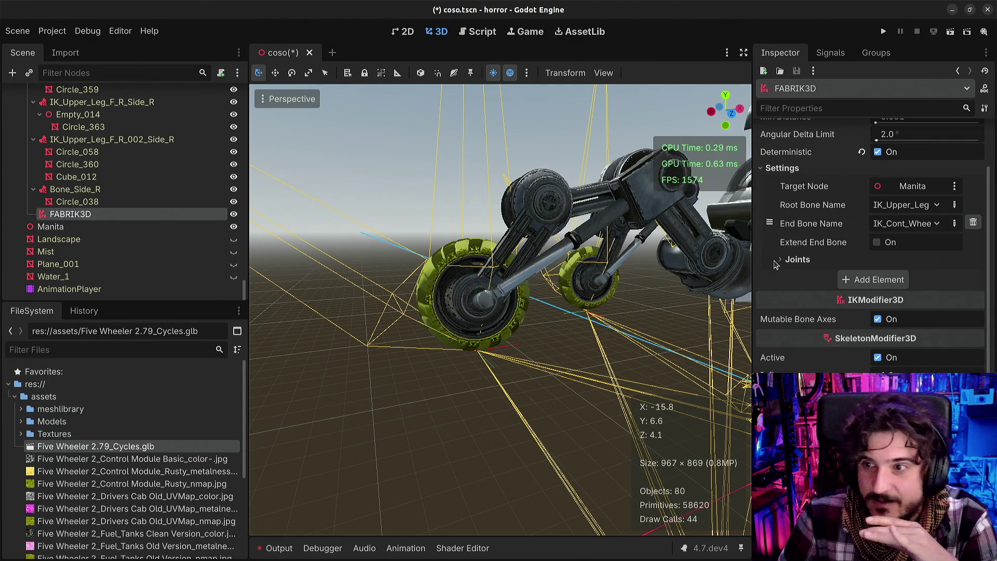
{"action": "scroll", "coordinate": [828, 201], "scroll_direction": "up", "scroll_amount": 2}
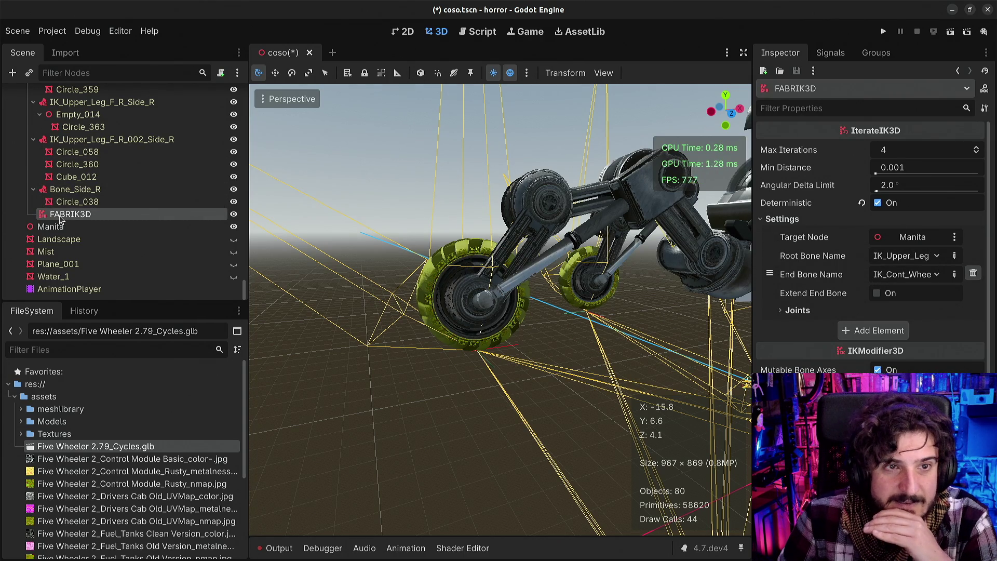
{"action": "left_click_drag", "start_coordinate": [50, 220], "coordinate": [80, 79]}
{"action": "mouse_move", "coordinate": [78, 73]}
{"action": "left_mouse_down"}
{"action": "mouse_move", "coordinate": [94, 86]}
{"action": "mouse_move", "coordinate": [56, 142]}
{"action": "left_mouse_up"}
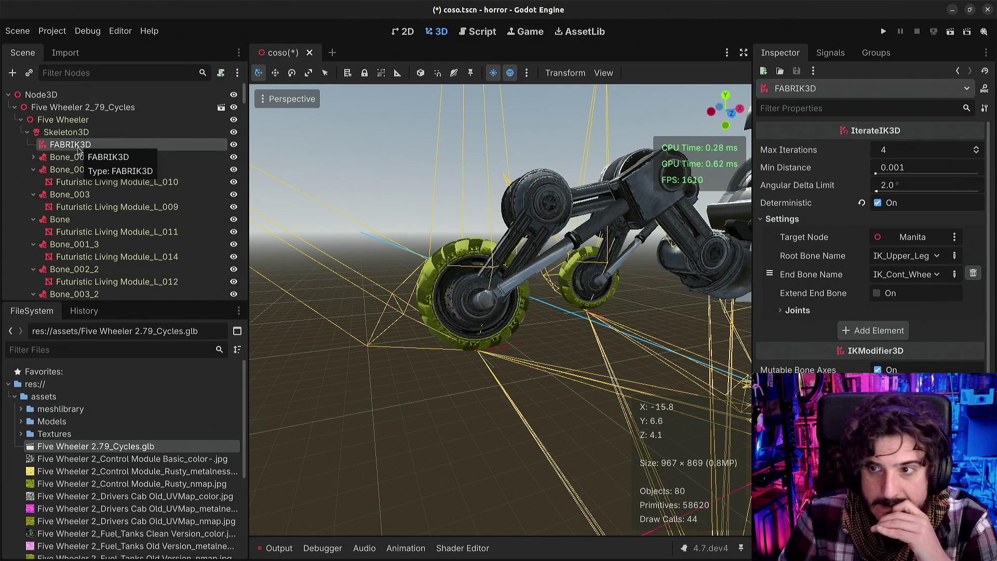
Add a Joints element, then delete the new empty entry, keeping a single IK chain
{"action": "left_click", "coordinate": [802, 312]}
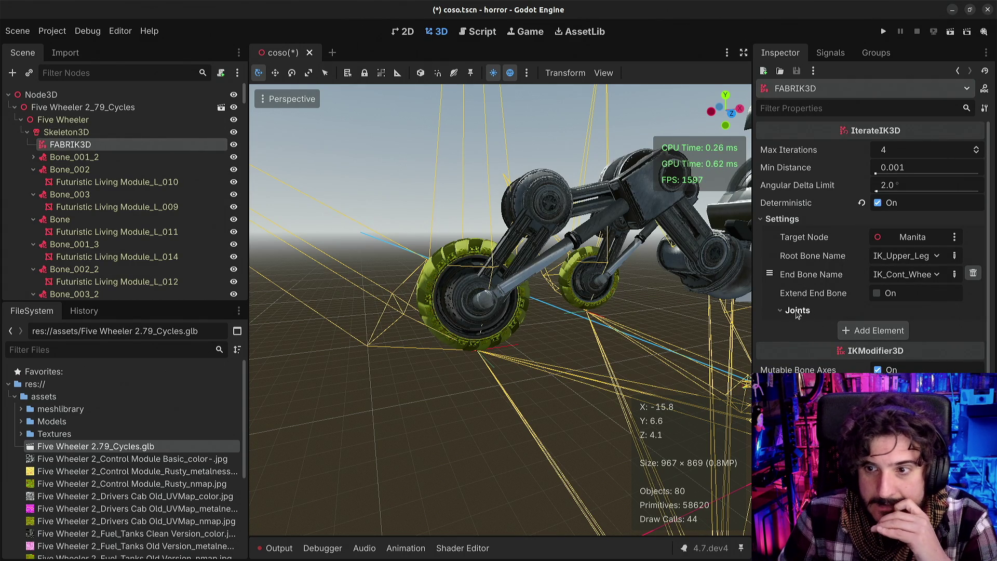
{"action": "left_click", "coordinate": [858, 329]}
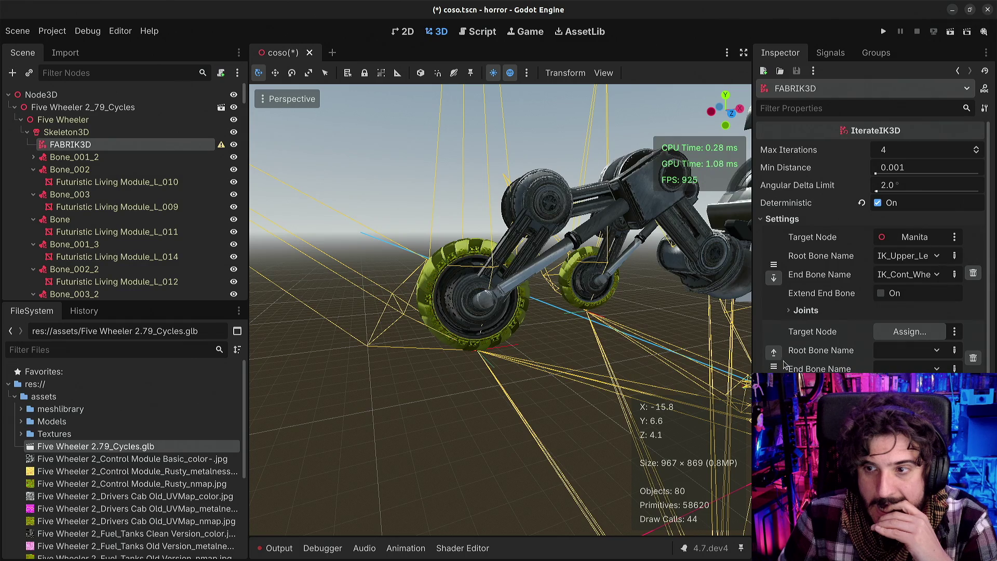
{"action": "left_click", "coordinate": [973, 359]}
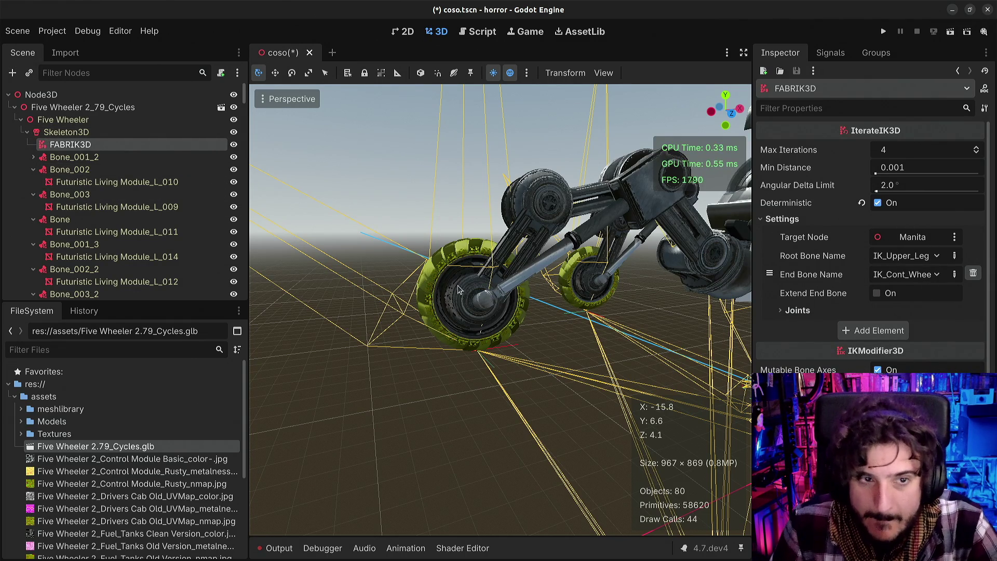
{"action": "left_click", "coordinate": [27, 132]}
Raise Manita 0.4 units along Y and orbit around the front wheel
{"action": "left_click", "coordinate": [62, 206]}
{"action": "left_click", "coordinate": [35, 147]}
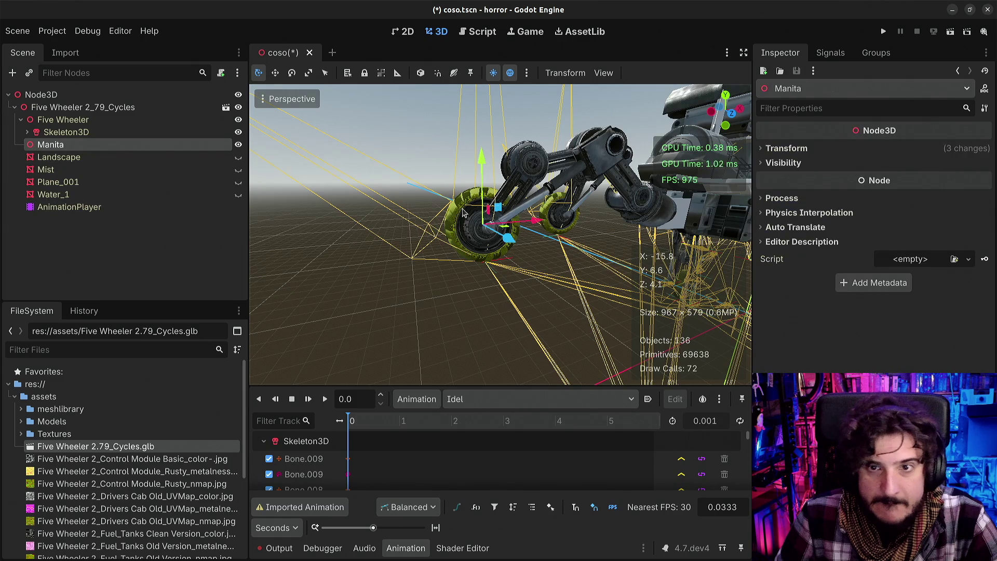
{"action": "mouse_move", "coordinate": [488, 171]}
{"action": "left_mouse_down"}
{"action": "mouse_move", "coordinate": [469, 184]}
{"action": "mouse_move", "coordinate": [466, 216]}
{"action": "left_mouse_up"}
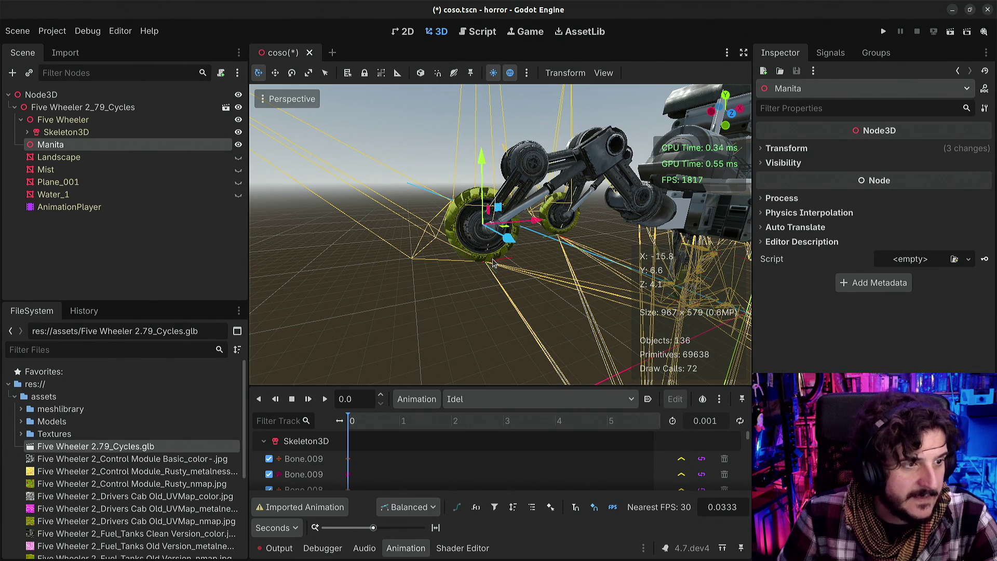
{"action": "scroll", "coordinate": [488, 265], "scroll_direction": "up", "scroll_amount": 6}
{"action": "mouse_move", "coordinate": [499, 234]}
{"action": "left_mouse_down"}
{"action": "mouse_move", "coordinate": [582, 237]}
{"action": "mouse_move", "coordinate": [614, 262]}
{"action": "mouse_move", "coordinate": [586, 311]}
{"action": "mouse_move", "coordinate": [548, 335]}
{"action": "mouse_move", "coordinate": [509, 324]}
{"action": "left_mouse_up"}
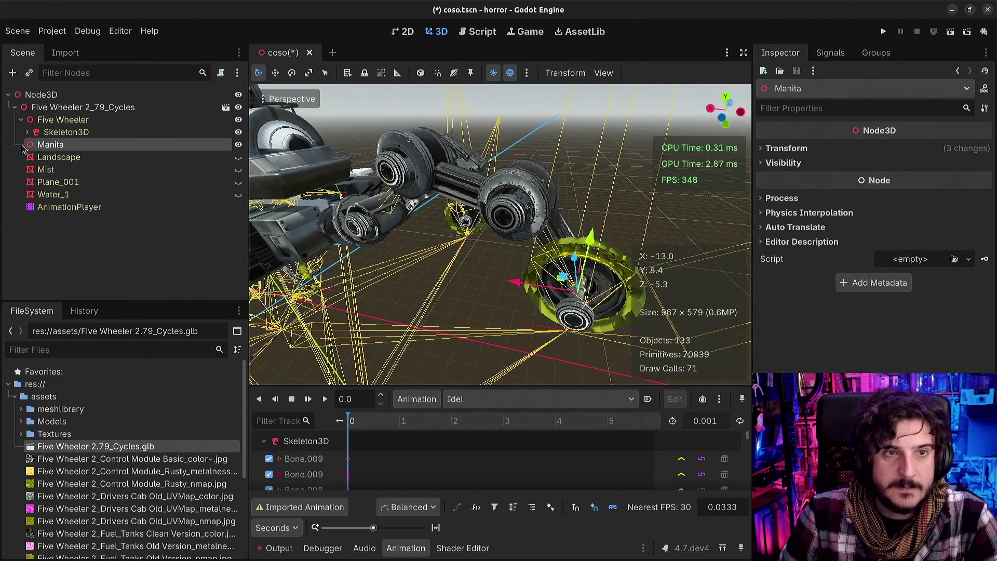
Expand Skeleton3D to inspect FABRIK3D and the bone nodes
{"action": "left_click", "coordinate": [27, 132]}
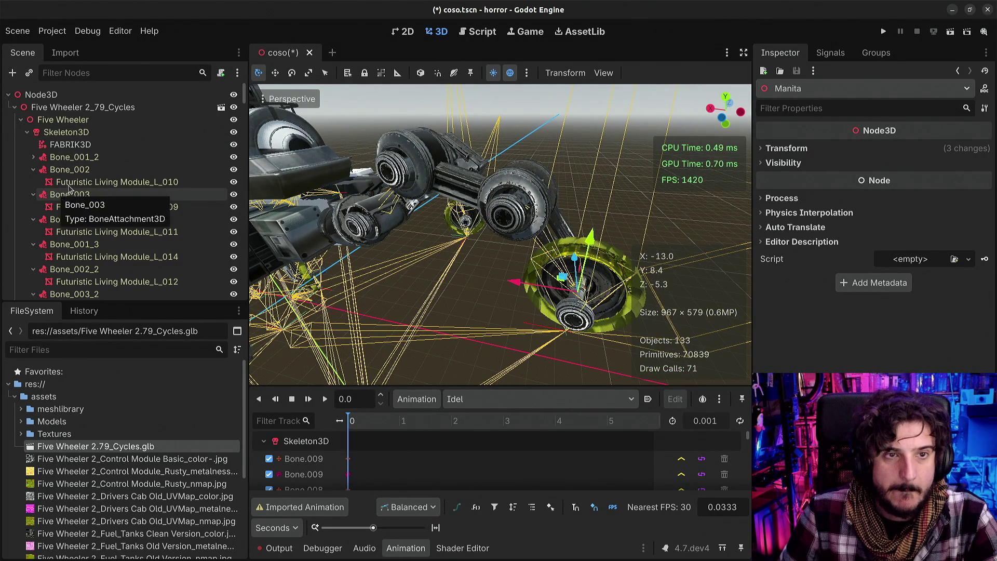
{"action": "scroll", "coordinate": [95, 218], "scroll_direction": "down", "scroll_amount": 10}
{"action": "scroll", "coordinate": [95, 218], "scroll_direction": "up", "scroll_amount": 10}
{"action": "scroll", "coordinate": [68, 221], "scroll_direction": "down", "scroll_amount": 10}
{"action": "scroll", "coordinate": [54, 211], "scroll_direction": "down", "scroll_amount": 10}
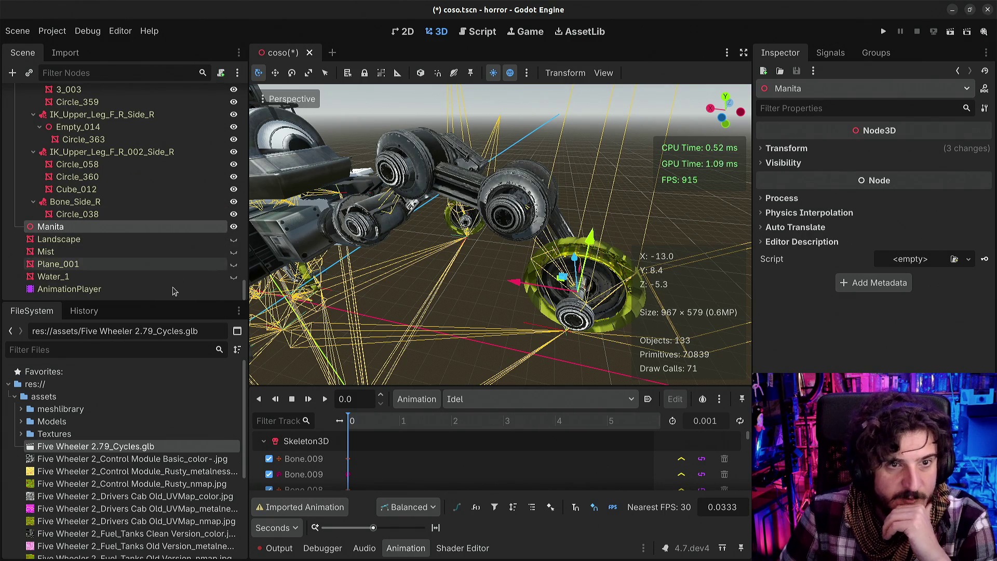
{"action": "scroll", "coordinate": [104, 233], "scroll_direction": "up", "scroll_amount": 15}
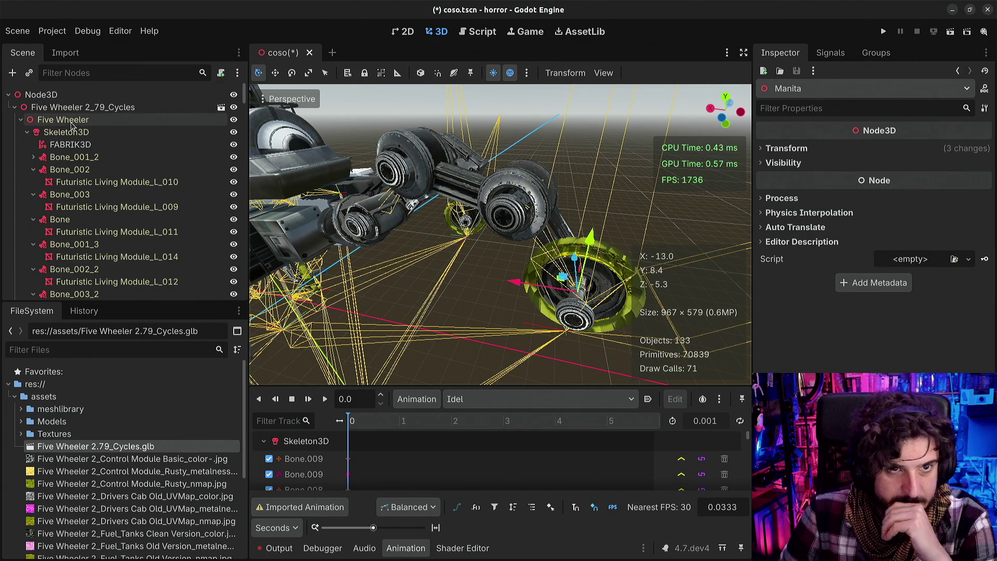
Select FABRIK3D and glance at its Signals before returning to the Inspector
{"action": "left_click", "coordinate": [60, 143]}
{"action": "left_click", "coordinate": [58, 132]}
{"action": "left_click", "coordinate": [67, 144]}
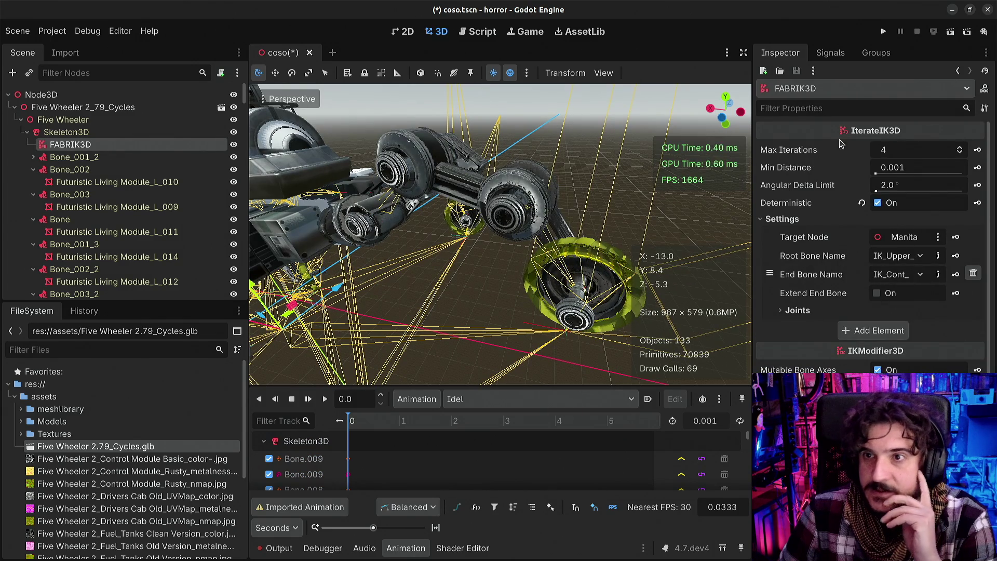
{"action": "left_click", "coordinate": [827, 60]}
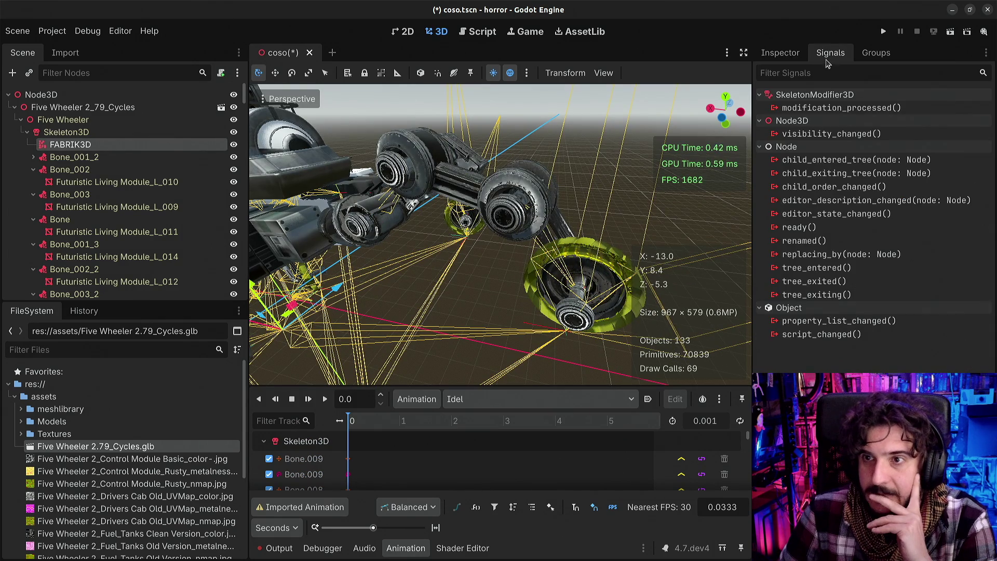
{"action": "left_click", "coordinate": [791, 55]}
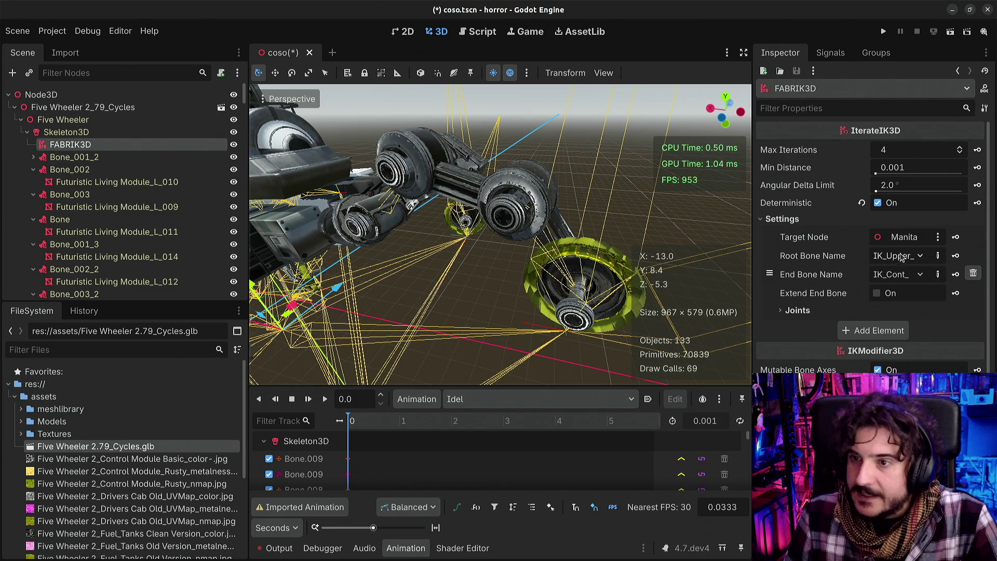
Fly the camera around the rover and widen the Inspector panel
{"action": "scroll", "coordinate": [500, 235], "scroll_direction": "up", "scroll_amount": 1}
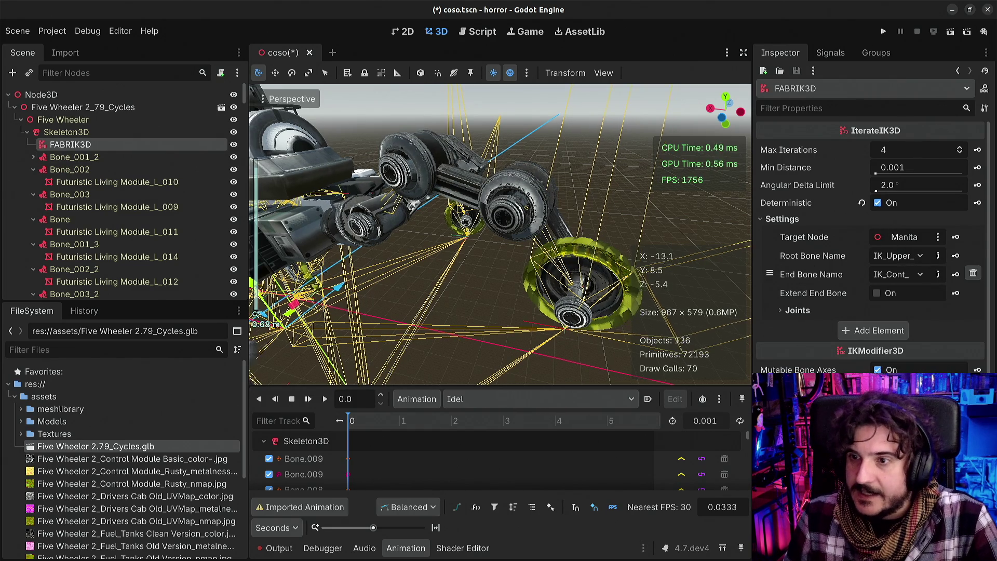
{"action": "key", "text": "s"}
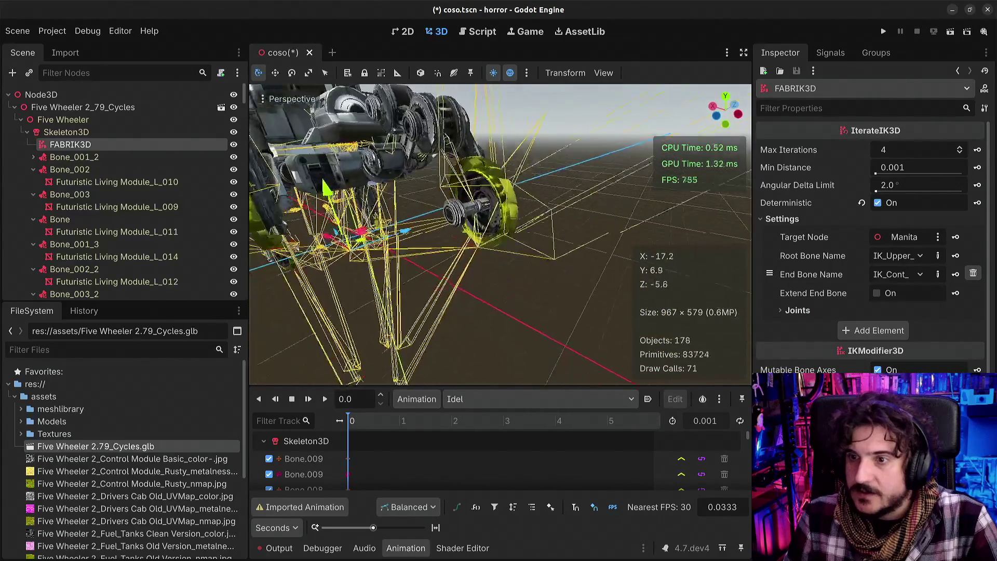
{"action": "key", "text": "w"}
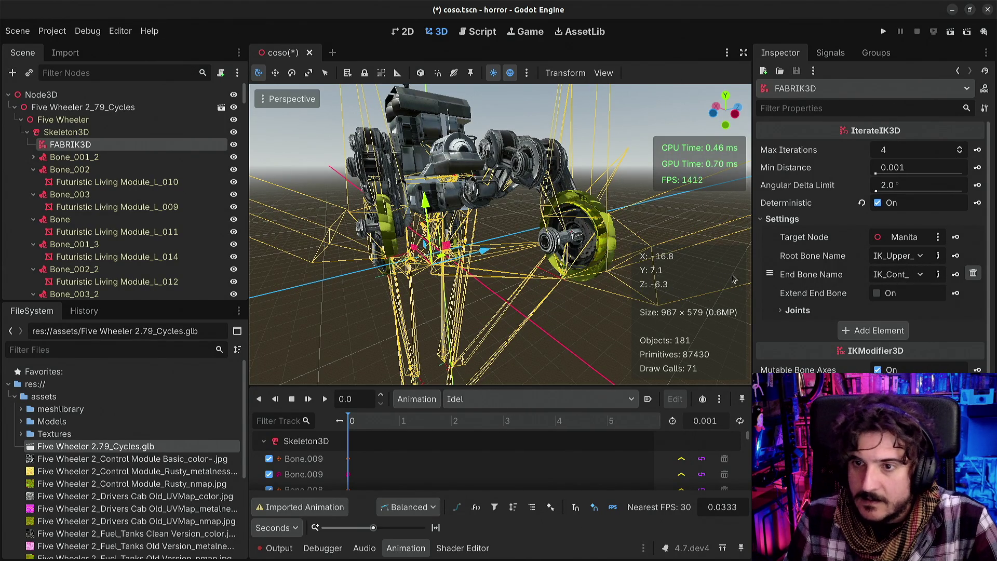
{"action": "mouse_move", "coordinate": [751, 274]}
{"action": "left_mouse_down"}
{"action": "mouse_move", "coordinate": [642, 274]}
{"action": "mouse_move", "coordinate": [862, 272]}
{"action": "left_mouse_up"}
{"action": "left_click", "coordinate": [454, 404]}
Browse the available animations and the animation management options
{"action": "left_click", "coordinate": [455, 409]}
{"action": "left_click", "coordinate": [455, 405]}
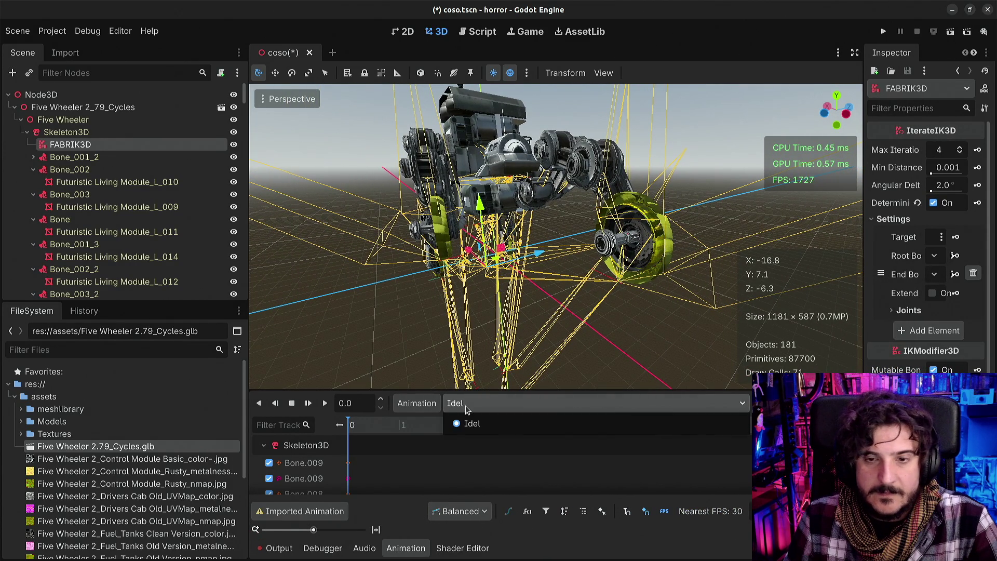
{"action": "left_click", "coordinate": [419, 404]}
{"action": "left_click", "coordinate": [419, 404]}
{"action": "left_click", "coordinate": [420, 404]}
{"action": "left_click", "coordinate": [419, 405]}
{"action": "left_click", "coordinate": [419, 405]}
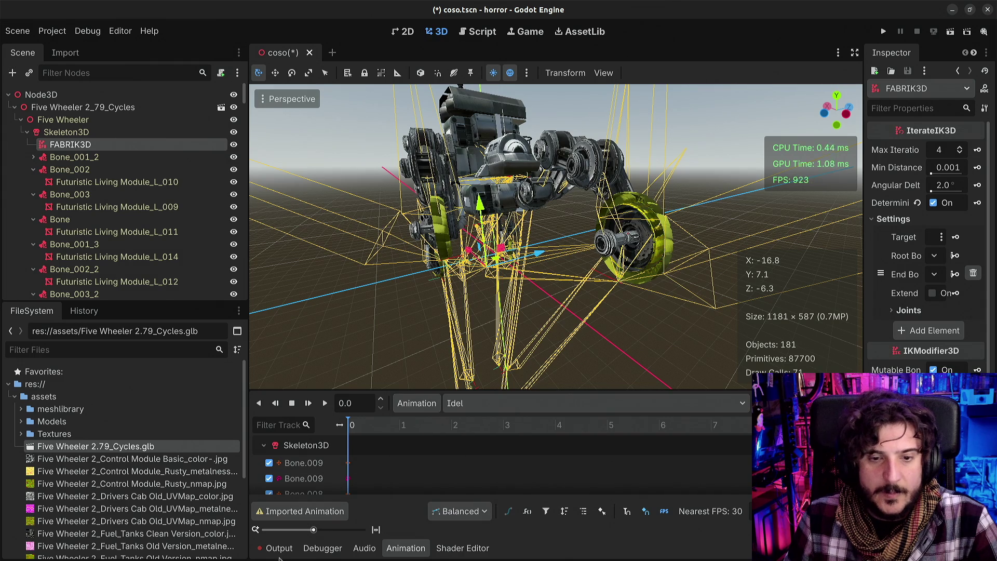
Toggle the Output log and Animation editor while orbiting closer to the rover
{"action": "left_click", "coordinate": [281, 554]}
{"action": "left_click_drag", "start_coordinate": [446, 290], "coordinate": [468, 309]}
{"action": "left_click", "coordinate": [291, 552]}
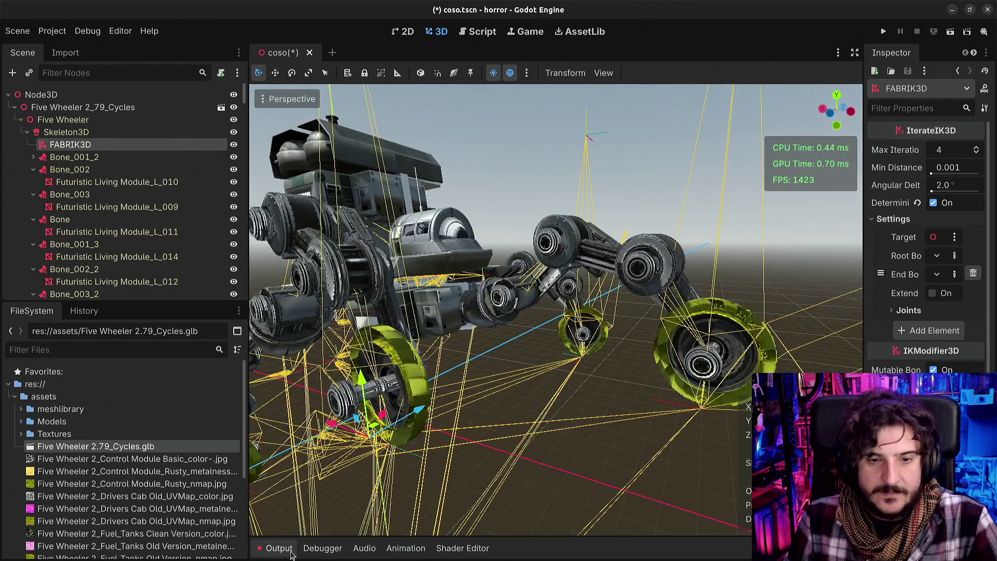
{"action": "left_click", "coordinate": [292, 551]}
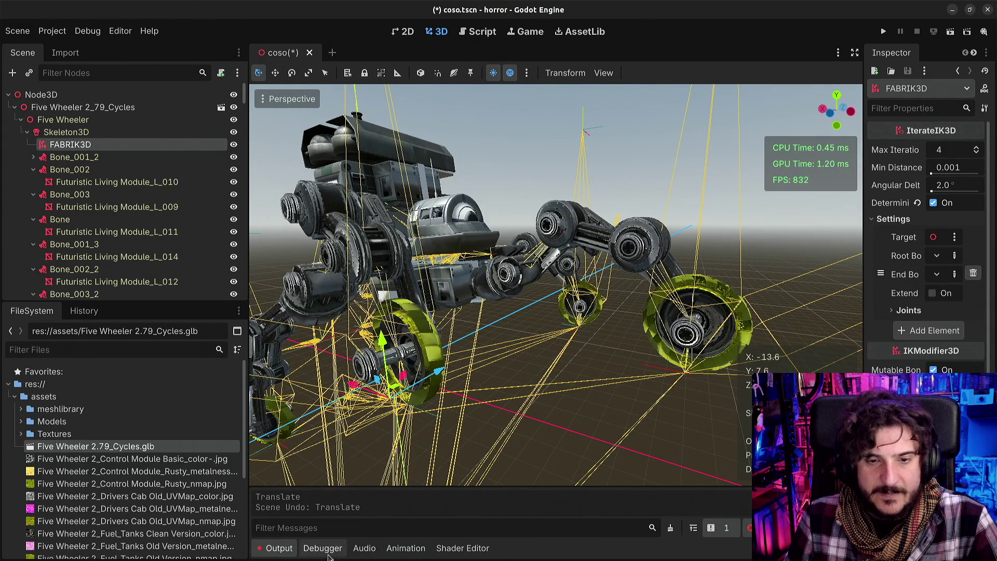
{"action": "left_click", "coordinate": [397, 548]}
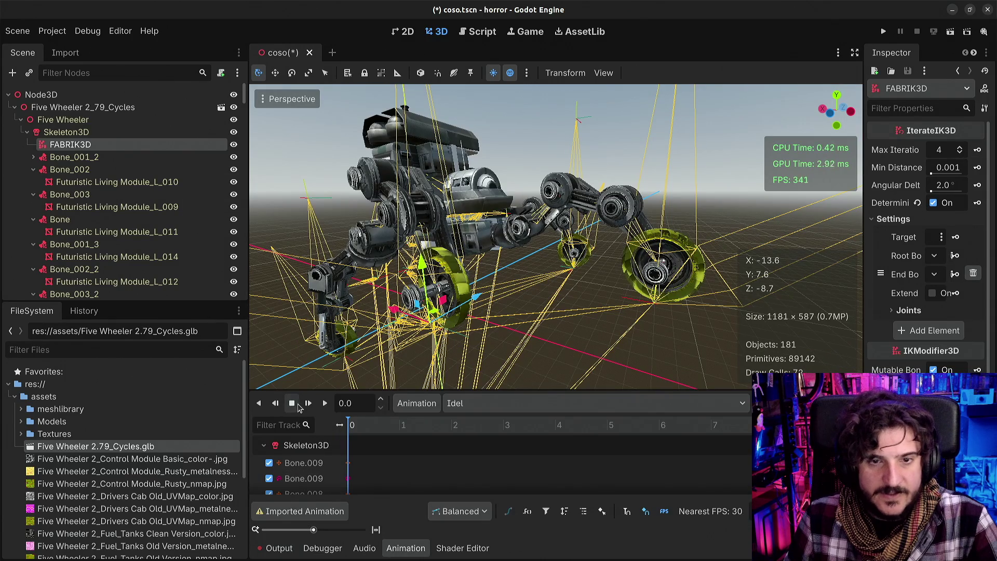
{"action": "left_click", "coordinate": [273, 553]}
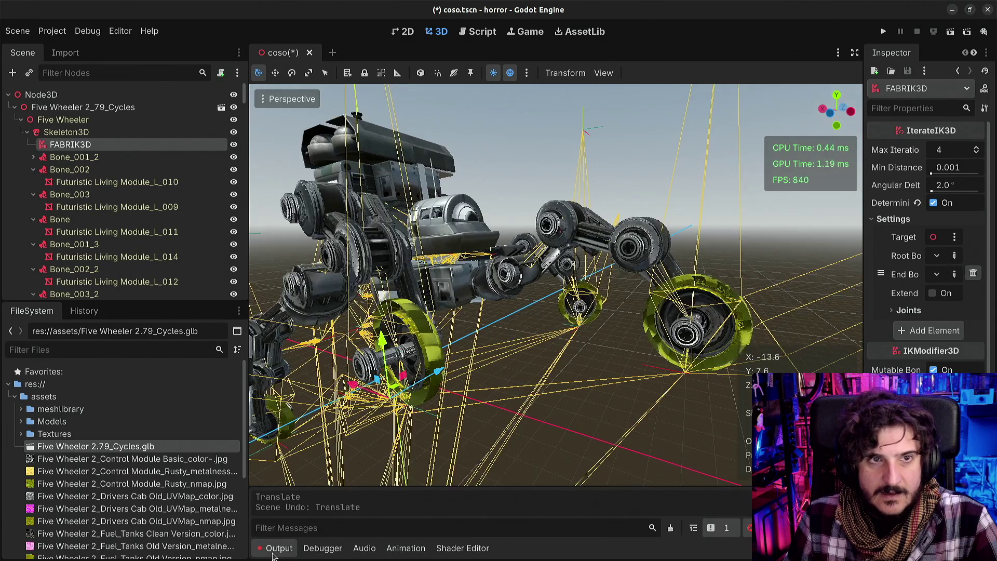
{"action": "scroll", "coordinate": [115, 233], "scroll_direction": "down", "scroll_amount": 15}
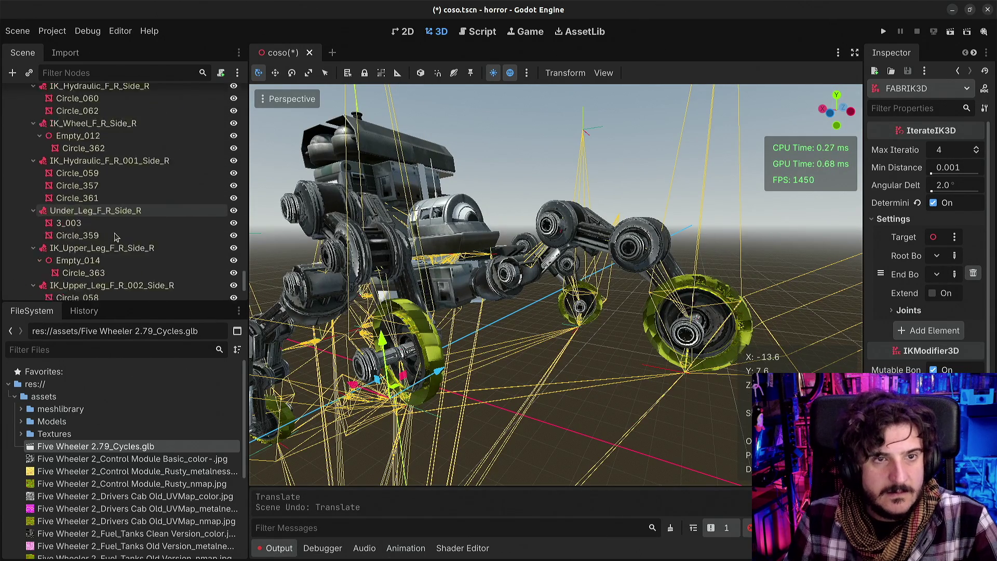
Nudge Manita up along Y at the front wheel, then undo the move
{"action": "left_click", "coordinate": [66, 229]}
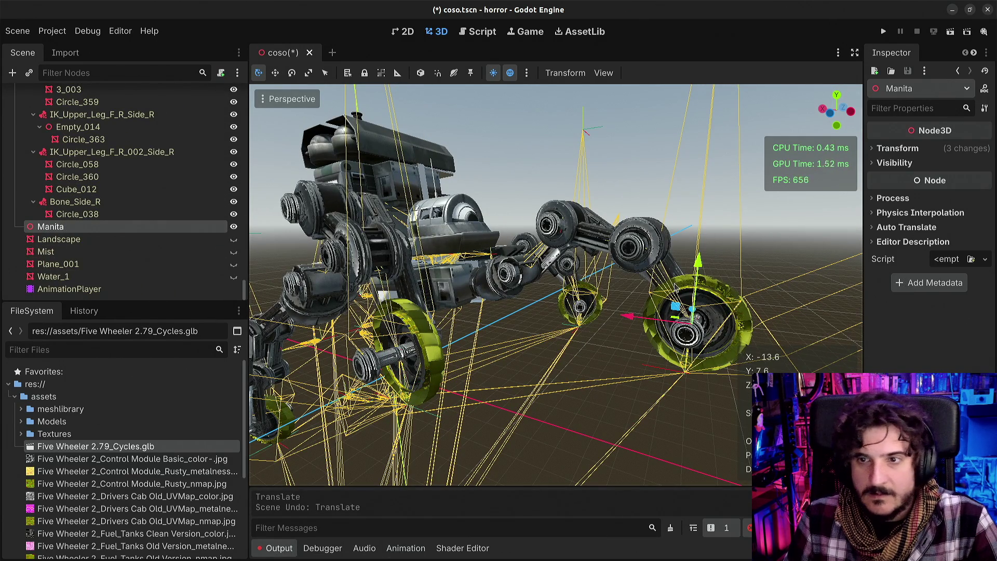
{"action": "mouse_move", "coordinate": [697, 265]}
{"action": "left_mouse_down"}
{"action": "mouse_move", "coordinate": [694, 231]}
{"action": "mouse_move", "coordinate": [693, 247]}
{"action": "left_mouse_up"}
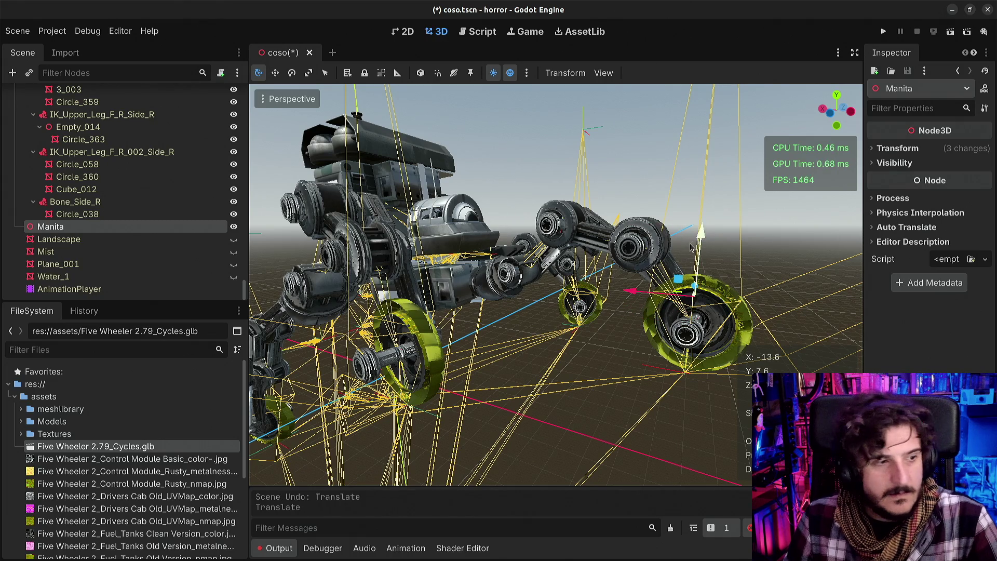
{"action": "key", "text": "ctrl+z"}
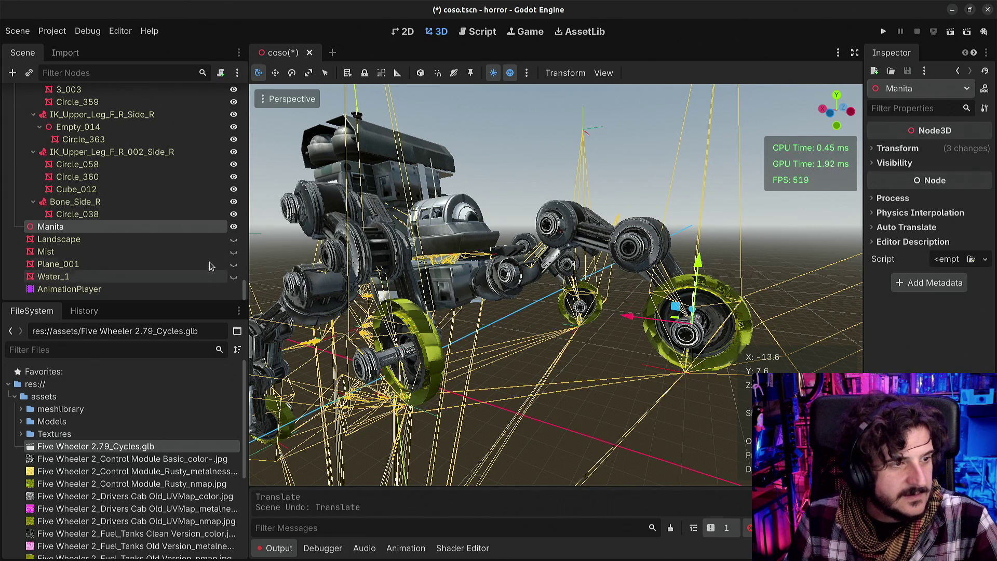
{"action": "scroll", "coordinate": [166, 225], "scroll_direction": "up", "scroll_amount": 20}
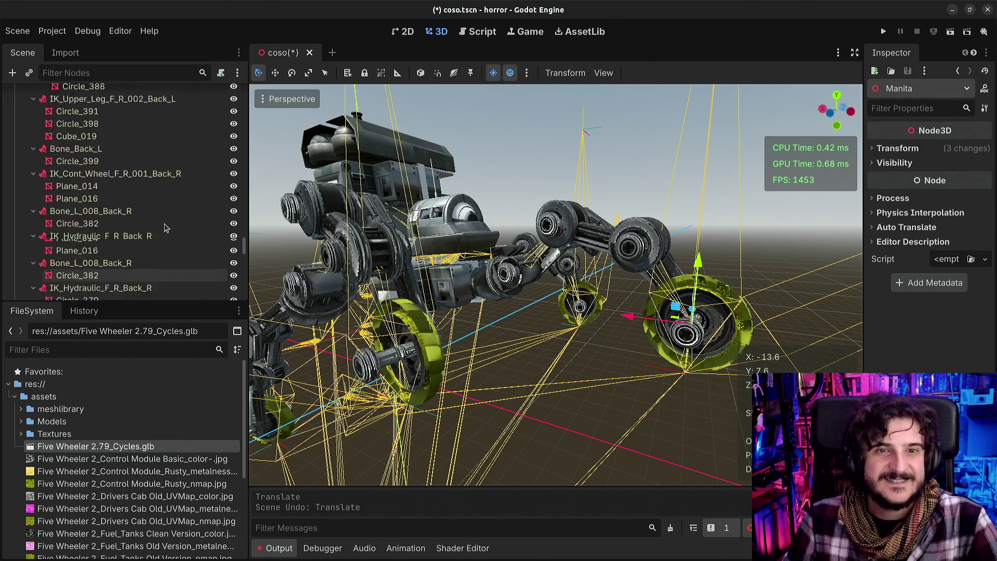
{"action": "left_click", "coordinate": [68, 145]}
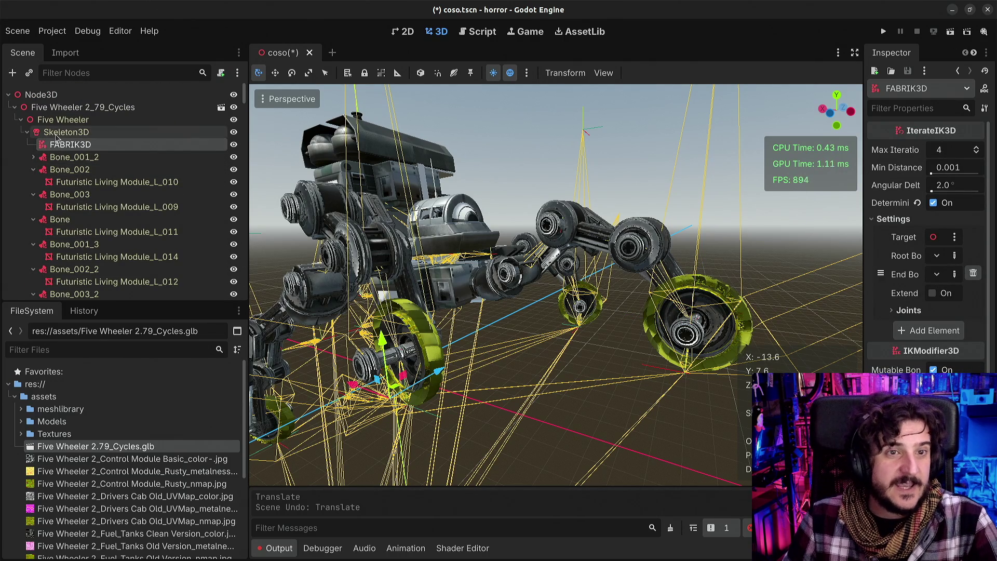
Re-expand Skeleton3D, select FABRIK3D, and widen the Inspector so its labels read fully
{"action": "right_click", "coordinate": [57, 137]}
{"action": "left_click", "coordinate": [89, 172]}
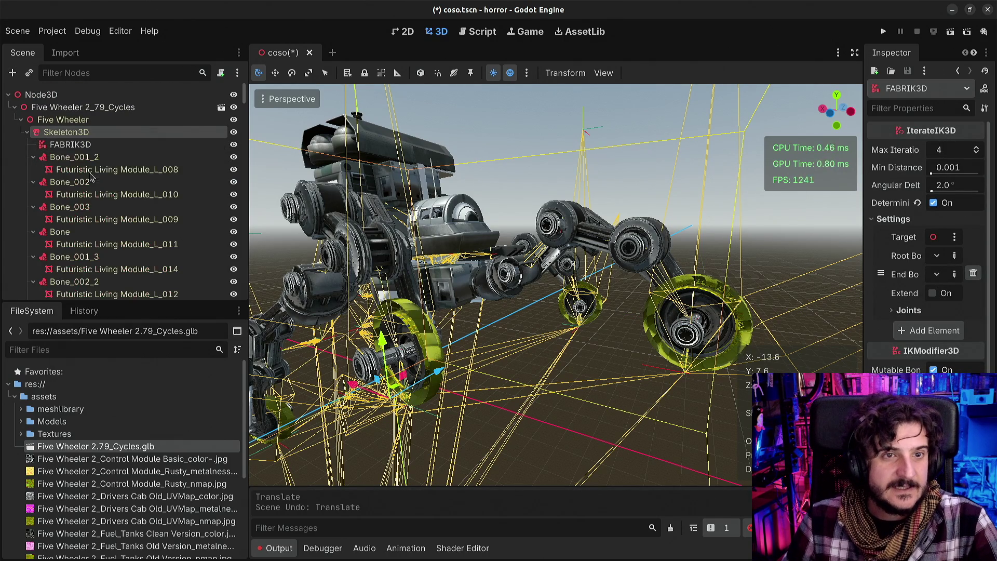
{"action": "right_click", "coordinate": [58, 139]}
{"action": "left_click", "coordinate": [86, 170]}
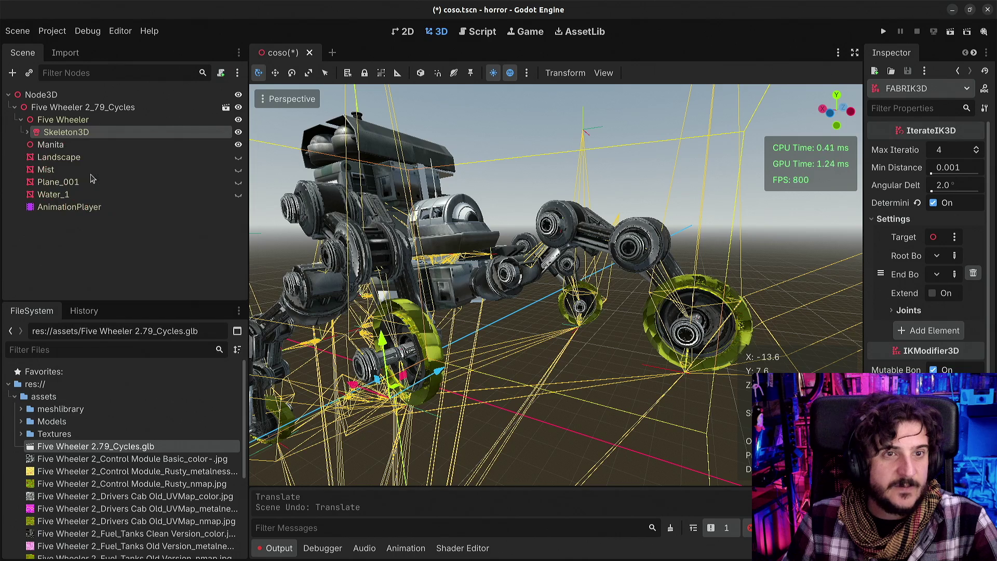
{"action": "left_click", "coordinate": [27, 132]}
{"action": "left_click", "coordinate": [64, 147]}
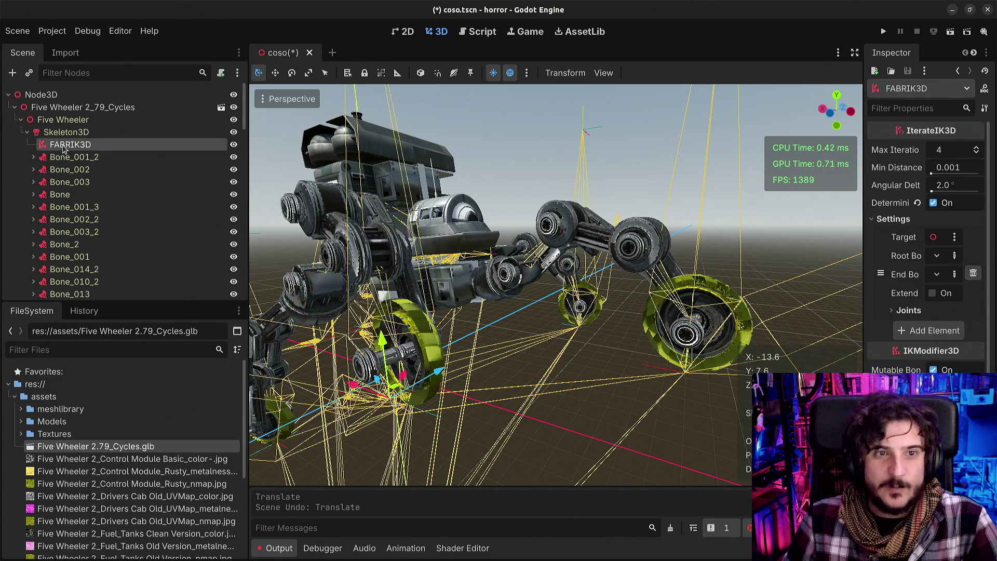
{"action": "left_click_drag", "start_coordinate": [585, 254], "coordinate": [504, 261]}
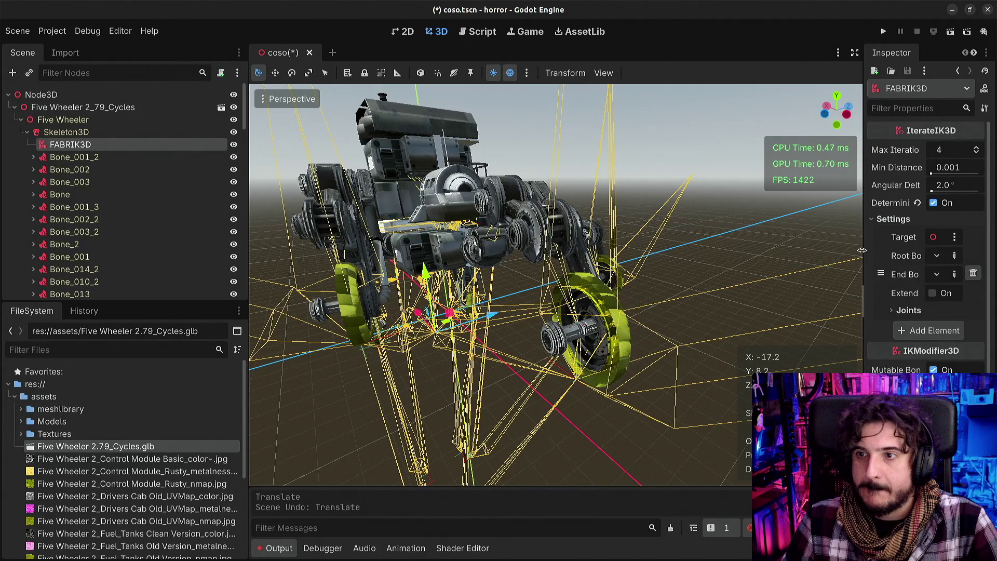
{"action": "left_click_drag", "start_coordinate": [862, 250], "coordinate": [736, 238]}
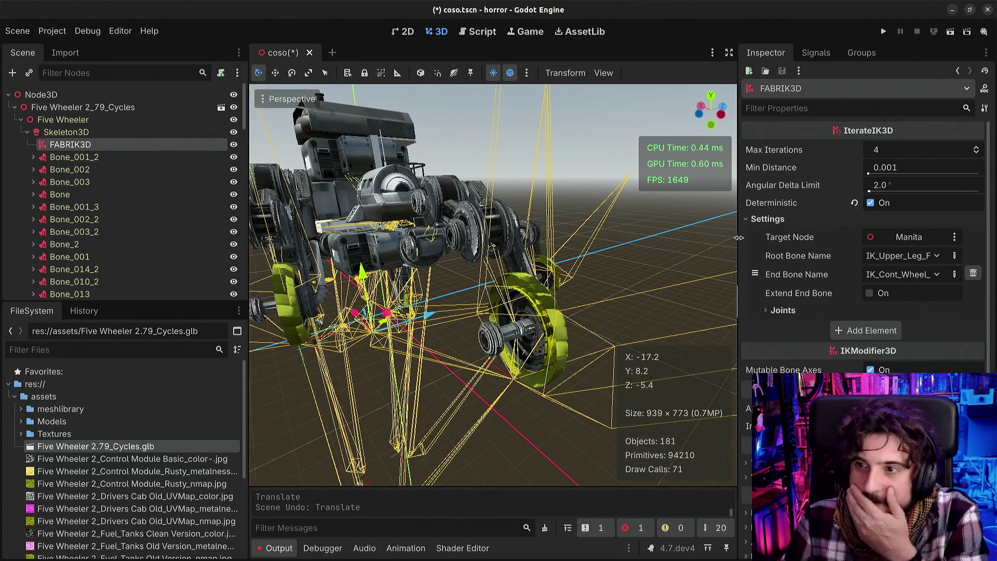
Review the Root Bone Name options, frame the view on Manita, then reselect FABRIK3D
{"action": "left_click", "coordinate": [889, 255]}
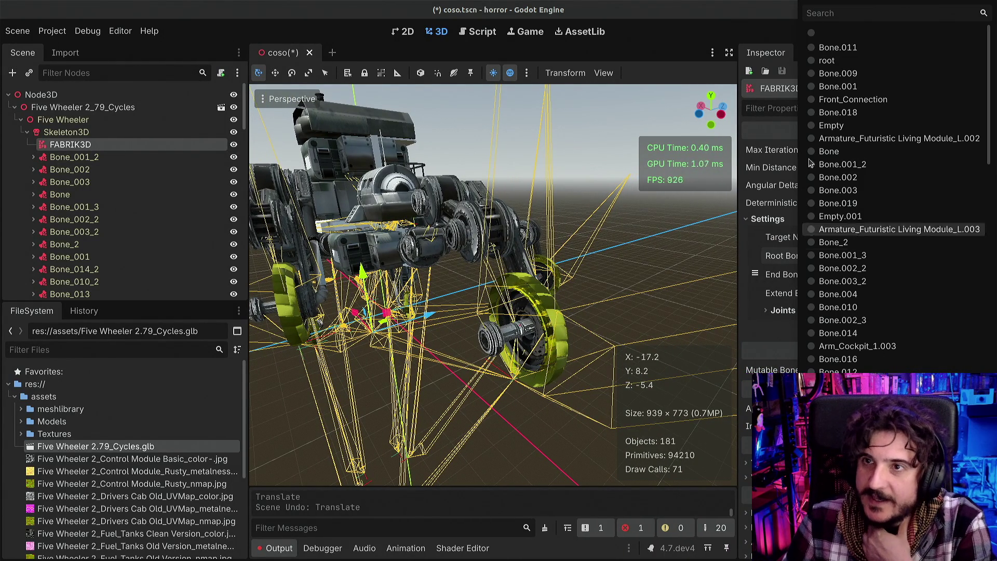
{"action": "key", "text": "Escape"}
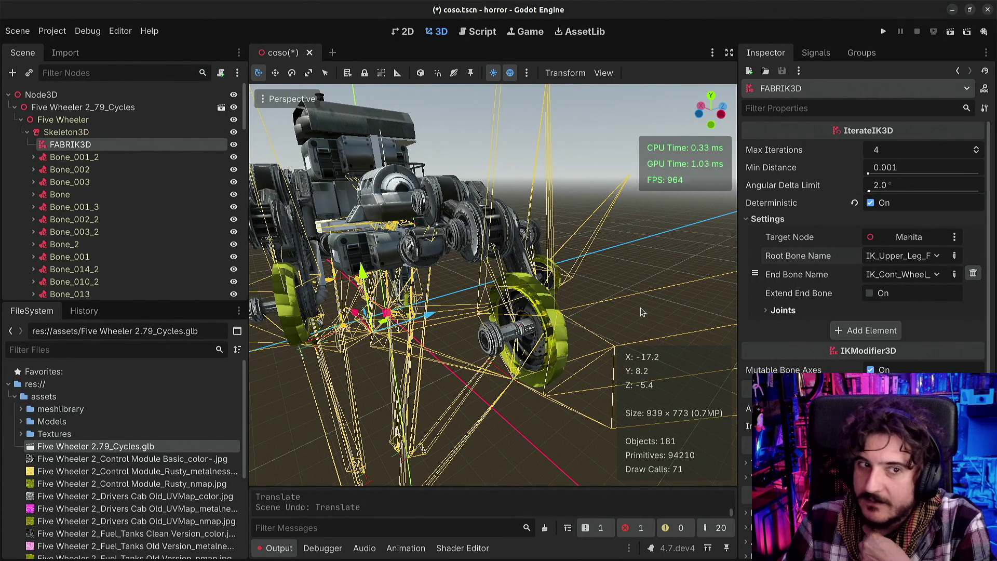
{"action": "scroll", "coordinate": [100, 219], "scroll_direction": "down", "scroll_amount": 15}
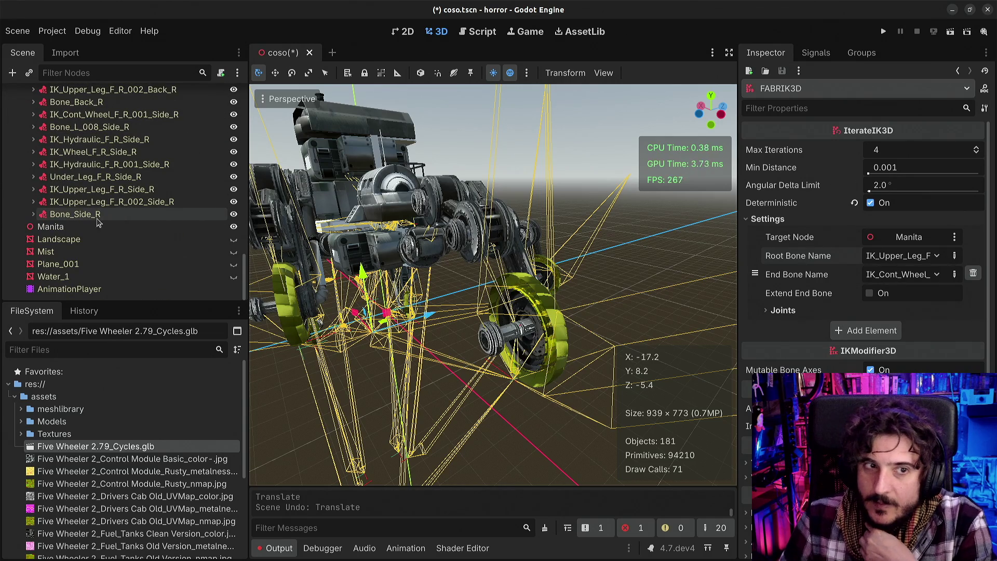
{"action": "left_click", "coordinate": [102, 226]}
{"action": "key", "text": "f"}
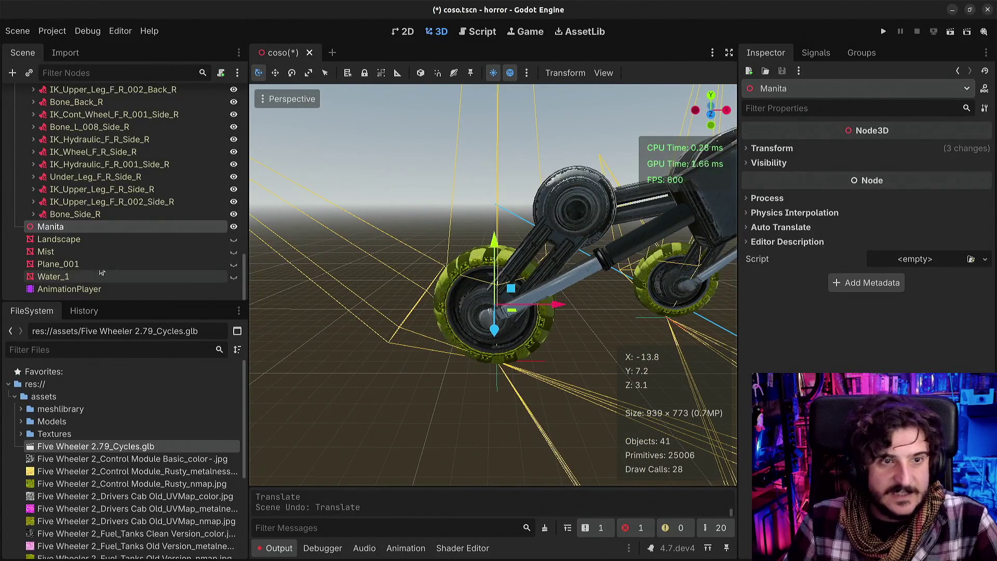
{"action": "scroll", "coordinate": [70, 228], "scroll_direction": "up", "scroll_amount": 5}
{"action": "scroll", "coordinate": [70, 229], "scroll_direction": "up", "scroll_amount": 10}
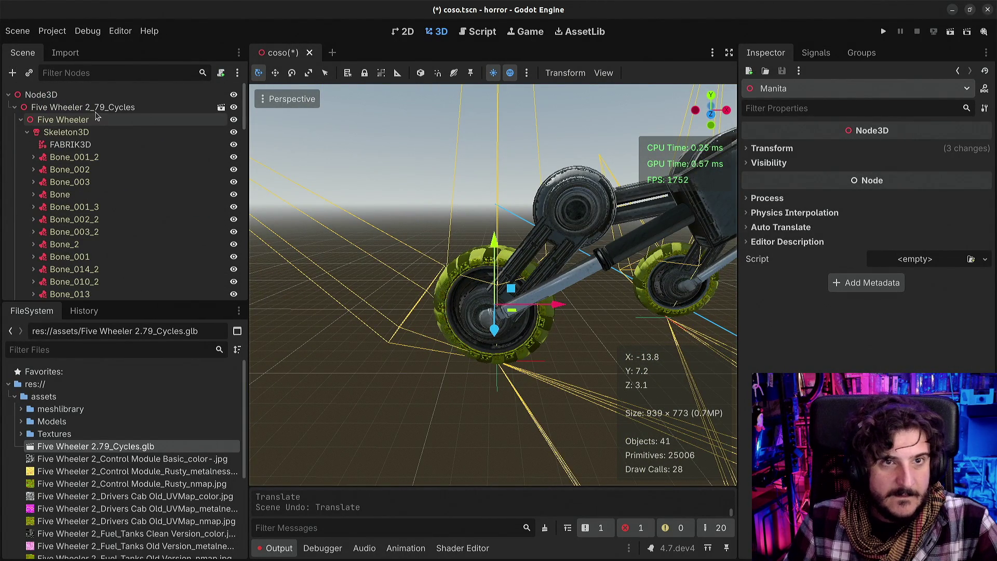
{"action": "left_click", "coordinate": [78, 145]}
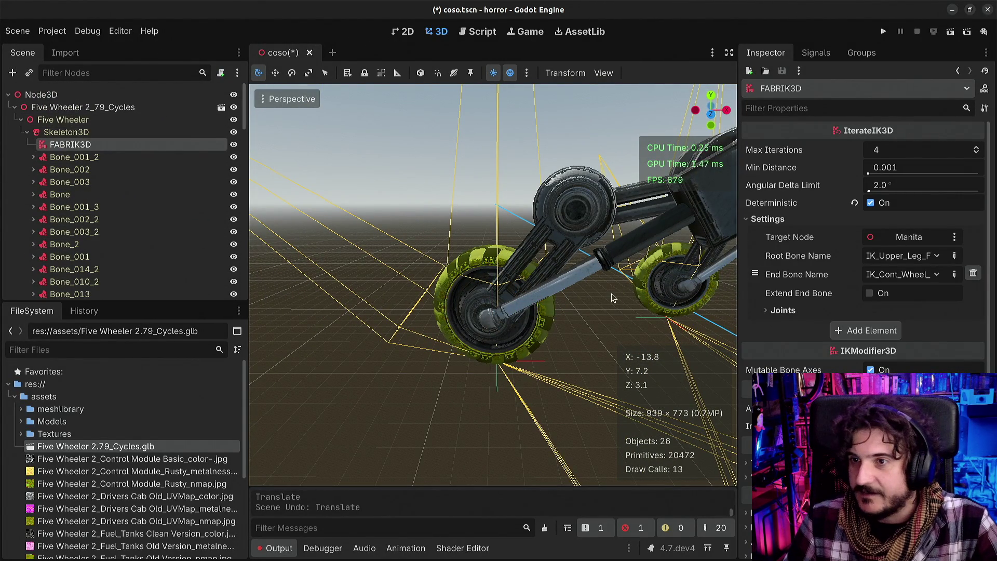
{"action": "scroll", "coordinate": [560, 320], "scroll_direction": "down", "scroll_amount": 3}
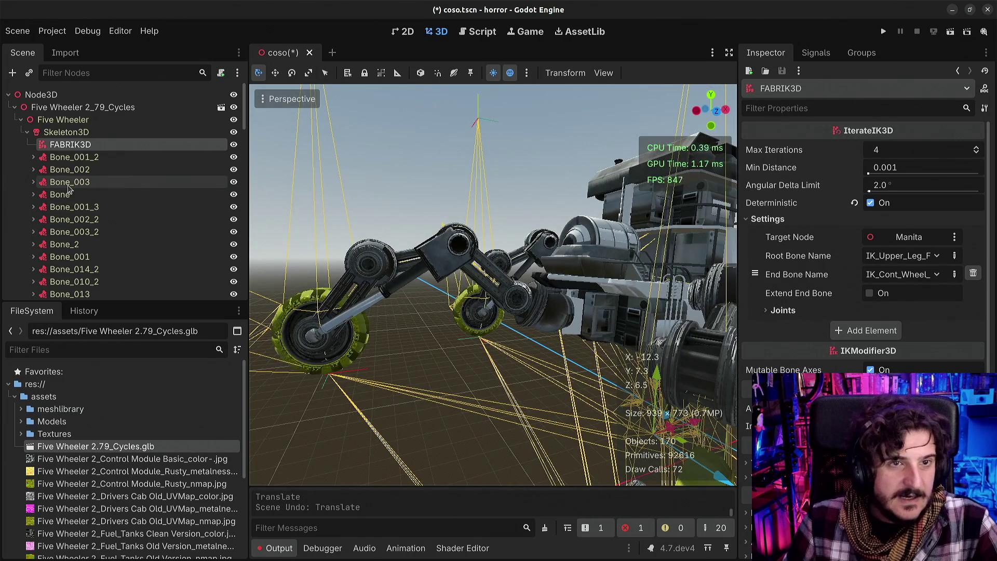
Inspect the Bone_003_3, Bone_3, Bone_002_5, Bone_4 and IK_Hydraulic_F_R_Front bone attachments
{"action": "scroll", "coordinate": [68, 202], "scroll_direction": "down", "scroll_amount": 5}
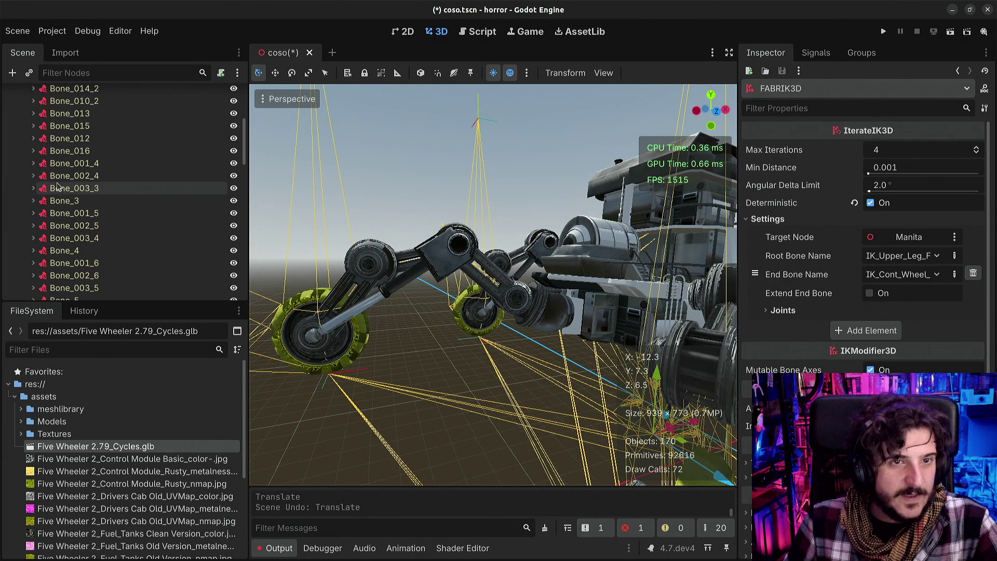
{"action": "left_click", "coordinate": [60, 177]}
{"action": "left_click", "coordinate": [63, 188]}
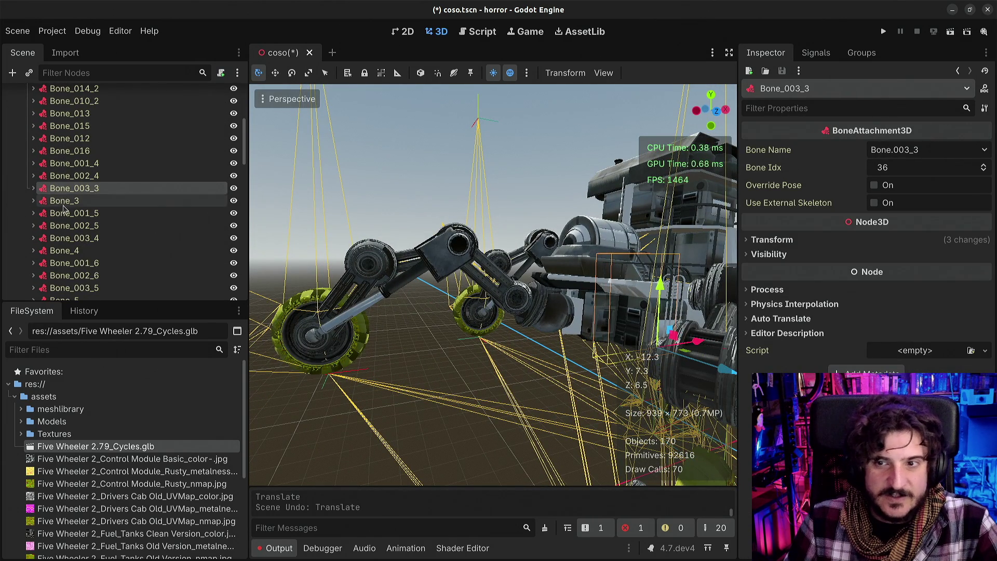
{"action": "left_click", "coordinate": [64, 201]}
{"action": "left_click", "coordinate": [65, 225]}
{"action": "left_click", "coordinate": [66, 250]}
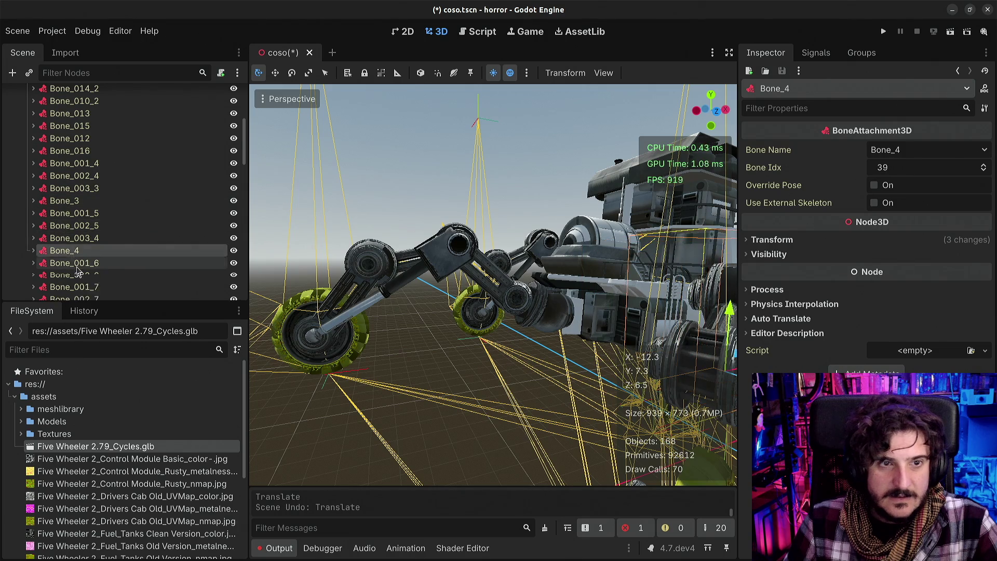
{"action": "scroll", "coordinate": [73, 260], "scroll_direction": "down", "scroll_amount": 5}
{"action": "left_click", "coordinate": [63, 207]}
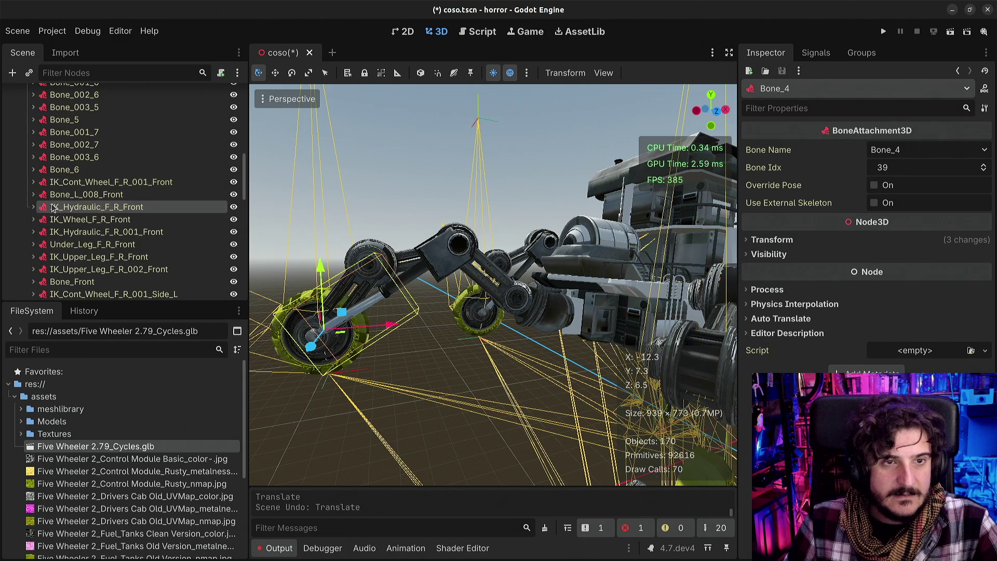
{"action": "scroll", "coordinate": [52, 197], "scroll_direction": "up", "scroll_amount": 15}
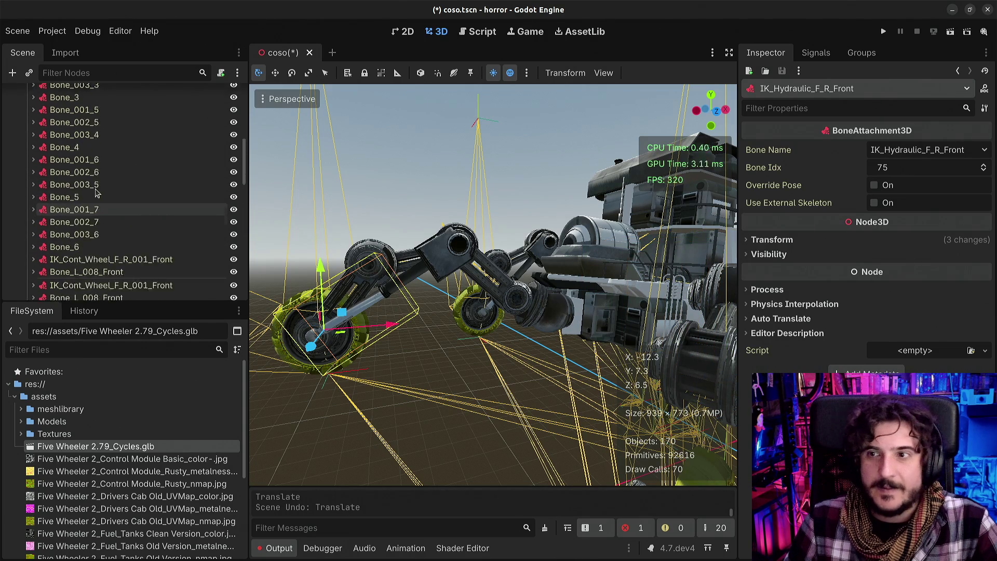
Browse Skeleton3D's Bones list in the Inspector, then select Manita
{"action": "left_click", "coordinate": [73, 134]}
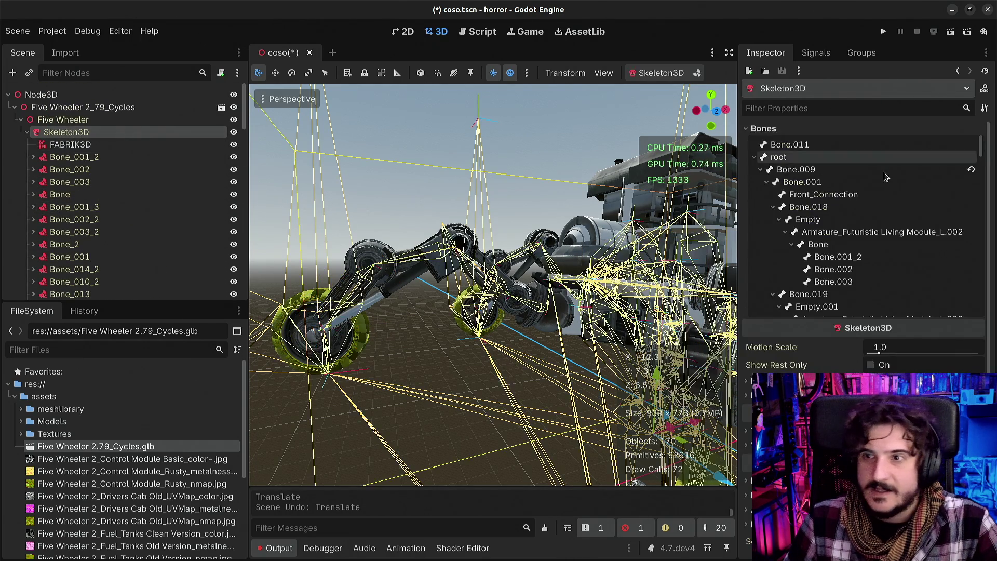
{"action": "scroll", "coordinate": [857, 294], "scroll_direction": "down", "scroll_amount": 1}
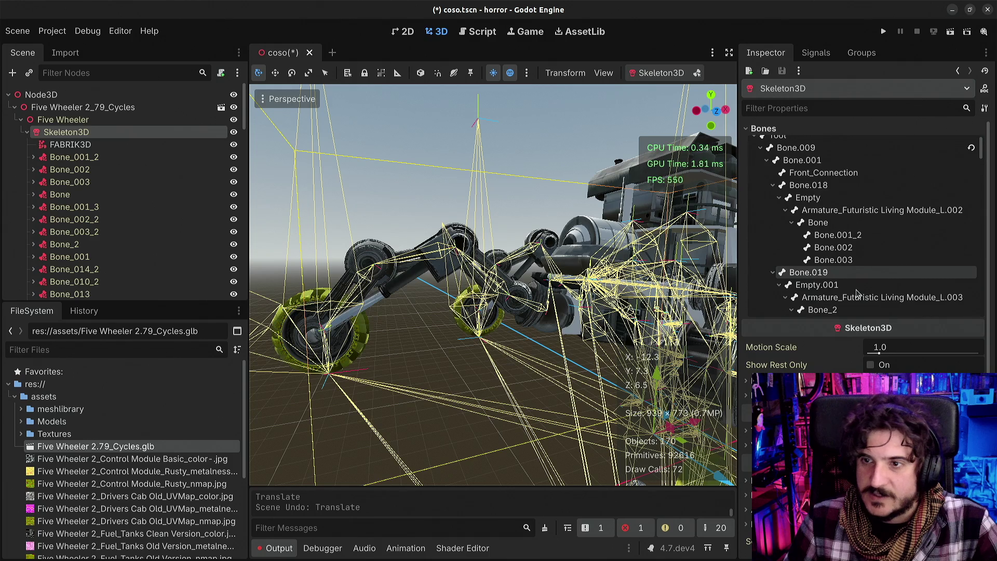
{"action": "left_click", "coordinate": [852, 212]}
{"action": "scroll", "coordinate": [853, 213], "scroll_direction": "up", "scroll_amount": 1}
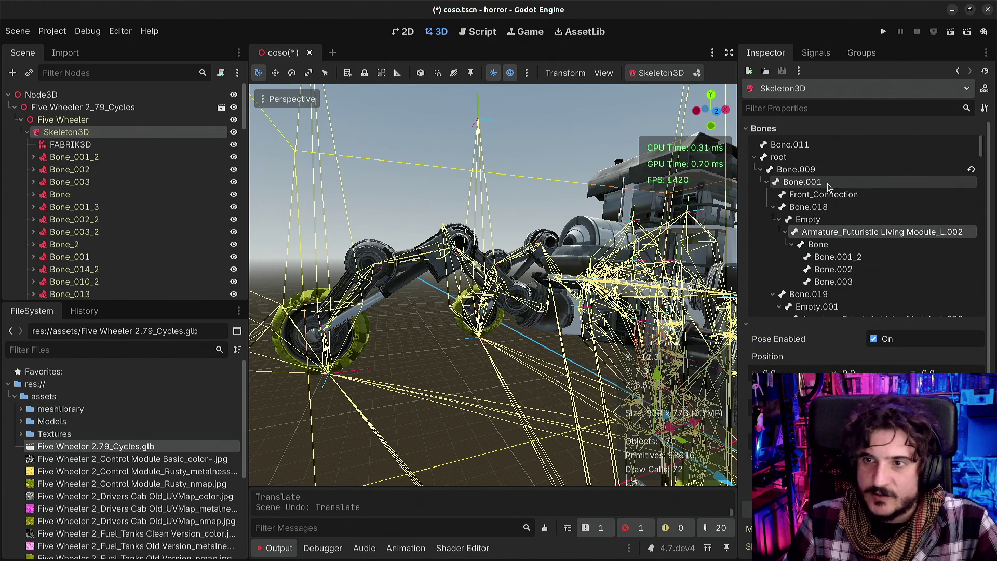
{"action": "scroll", "coordinate": [831, 224], "scroll_direction": "down", "scroll_amount": 10}
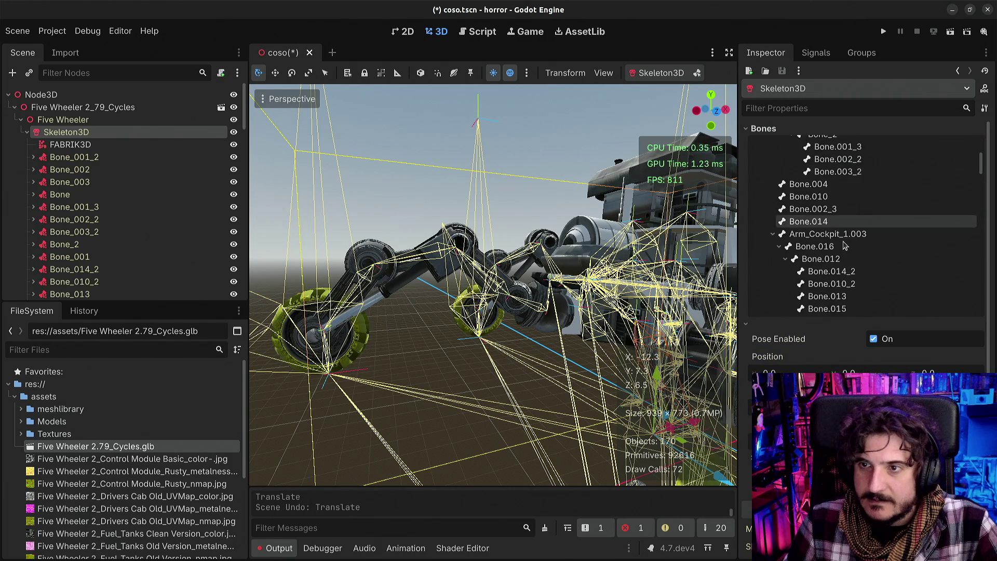
{"action": "scroll", "coordinate": [844, 250], "scroll_direction": "down", "scroll_amount": 8}
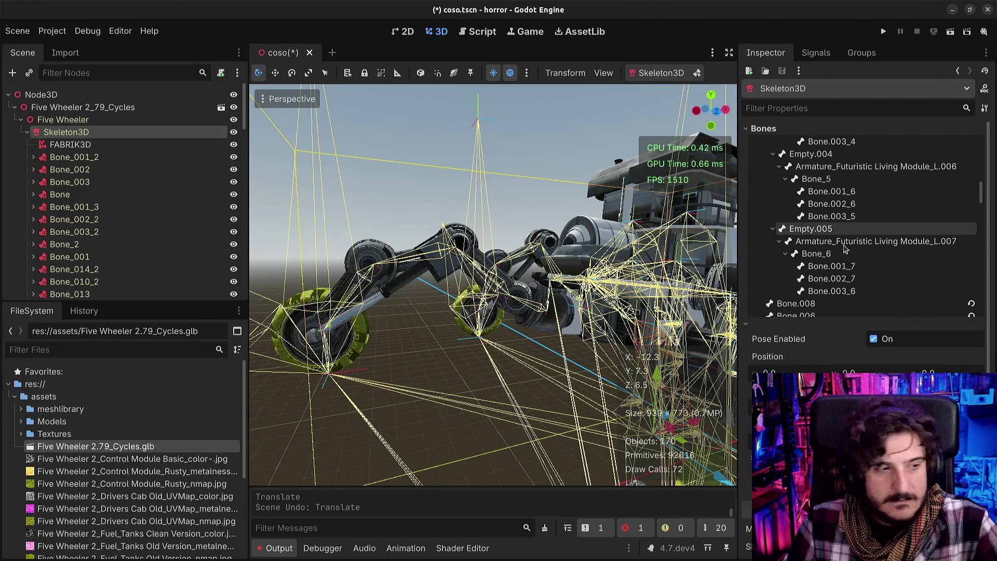
{"action": "scroll", "coordinate": [844, 249], "scroll_direction": "down", "scroll_amount": 1}
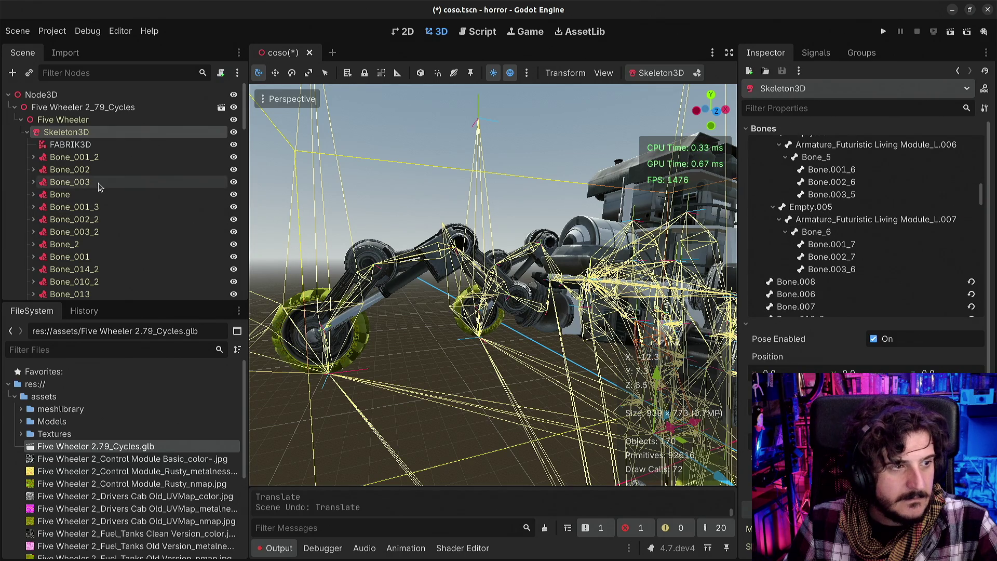
{"action": "scroll", "coordinate": [124, 194], "scroll_direction": "down", "scroll_amount": 1}
{"action": "scroll", "coordinate": [123, 193], "scroll_direction": "down", "scroll_amount": 7}
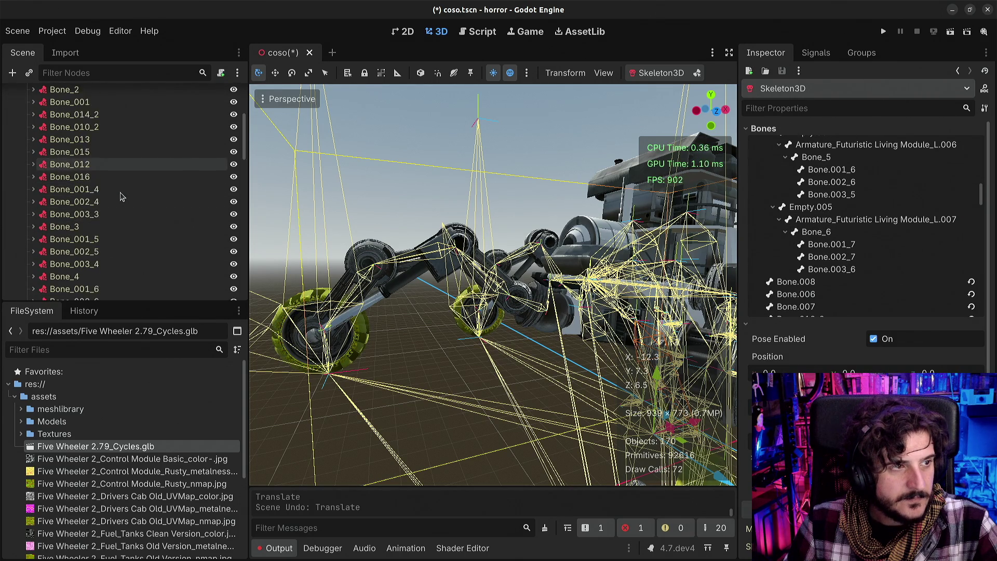
{"action": "scroll", "coordinate": [117, 193], "scroll_direction": "down", "scroll_amount": 1}
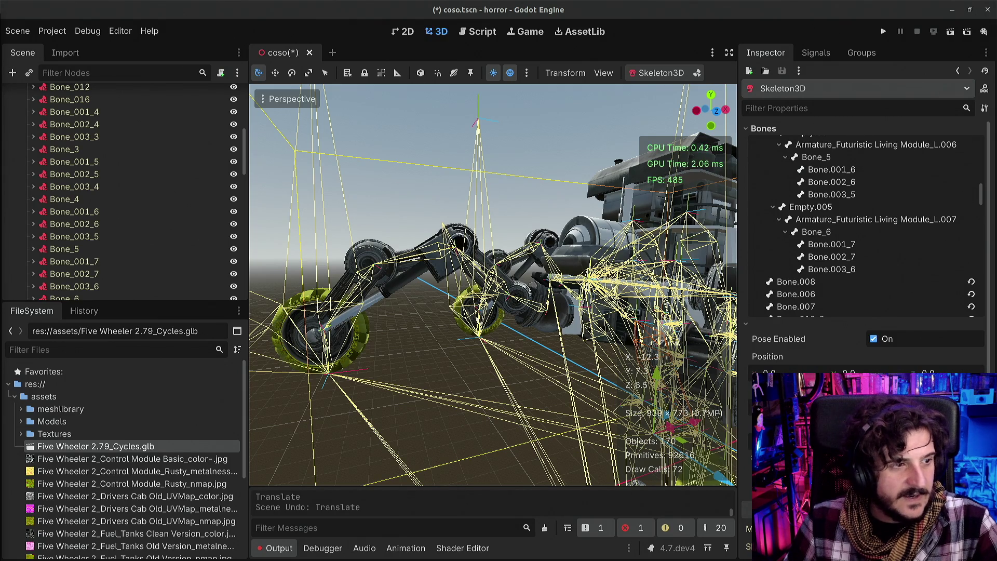
{"action": "scroll", "coordinate": [58, 231], "scroll_direction": "down", "scroll_amount": 15}
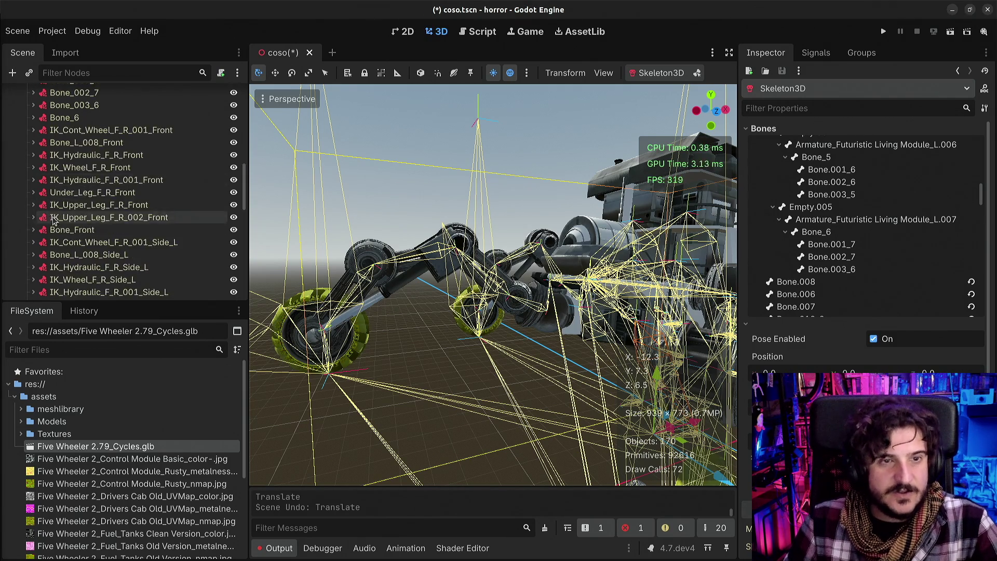
{"action": "left_click", "coordinate": [58, 232]}
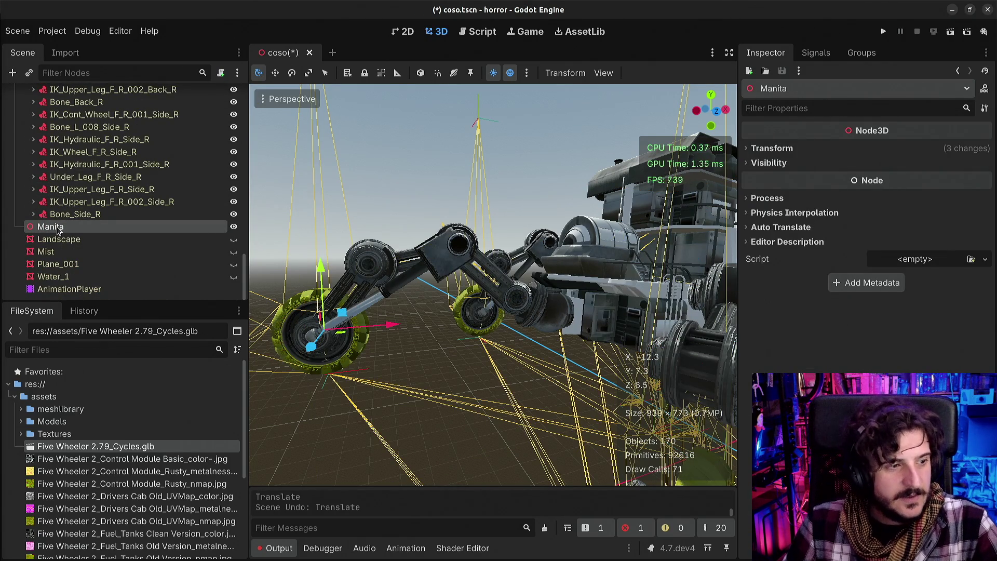
Orbit toward the front wheel, then search the built-in help for 'ik'
{"action": "mouse_move", "coordinate": [415, 266]}
{"action": "left_mouse_down"}
{"action": "mouse_move", "coordinate": [405, 249]}
{"action": "mouse_move", "coordinate": [301, 244]}
{"action": "left_mouse_up"}
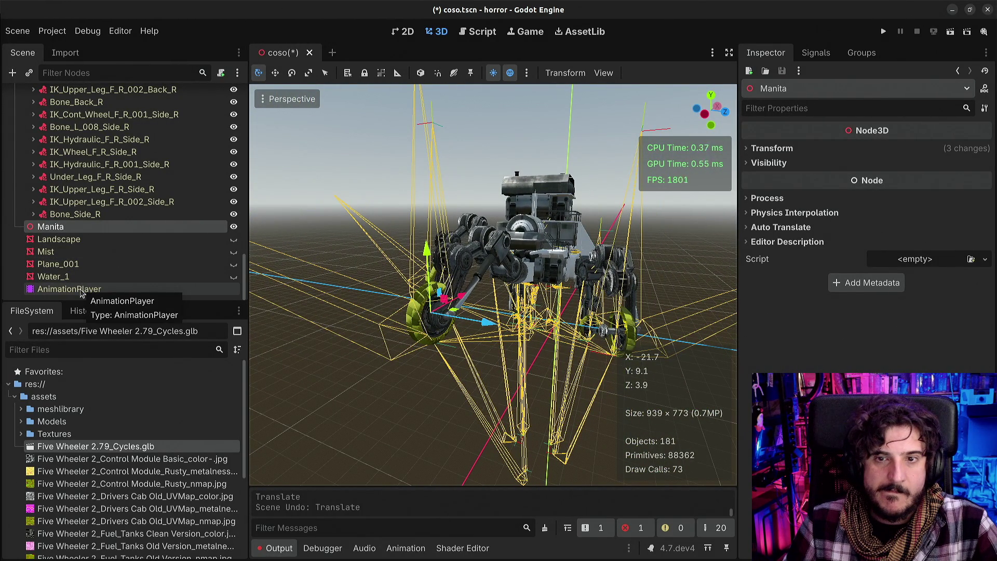
{"action": "left_click_drag", "start_coordinate": [467, 286], "coordinate": [431, 285]}
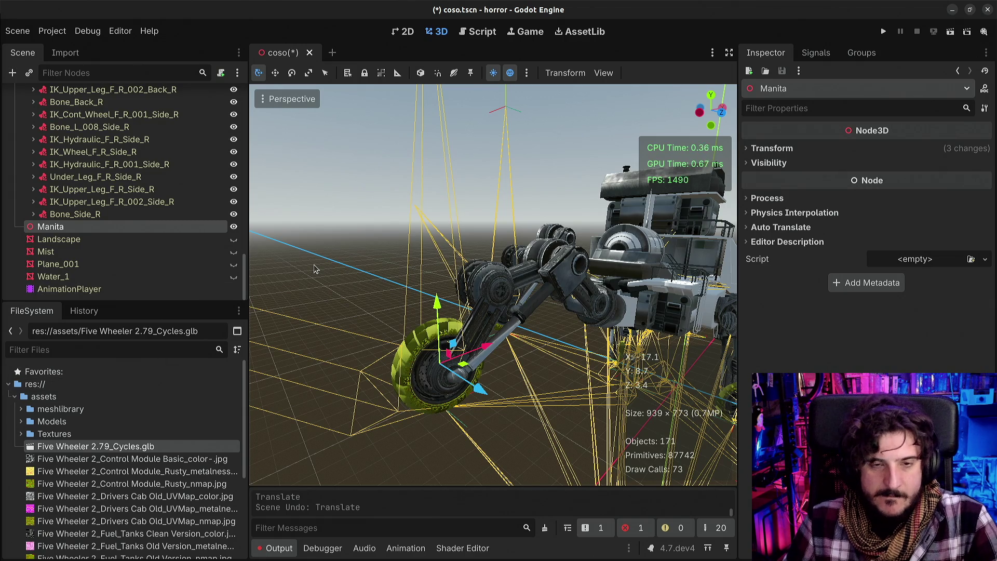
{"action": "key", "text": "F1"}
{"action": "type", "text": "ik"}
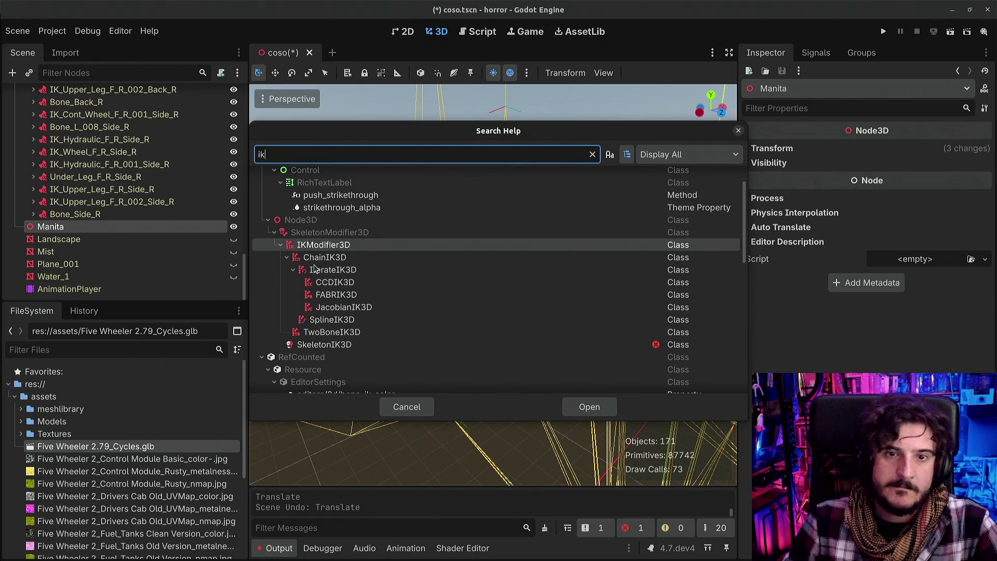
Open the FABRIK3D class reference and read its description, including the zig-zag warning near the root
{"action": "scroll", "coordinate": [457, 248], "scroll_direction": "down", "scroll_amount": 2}
{"action": "double_click", "coordinate": [460, 242]}
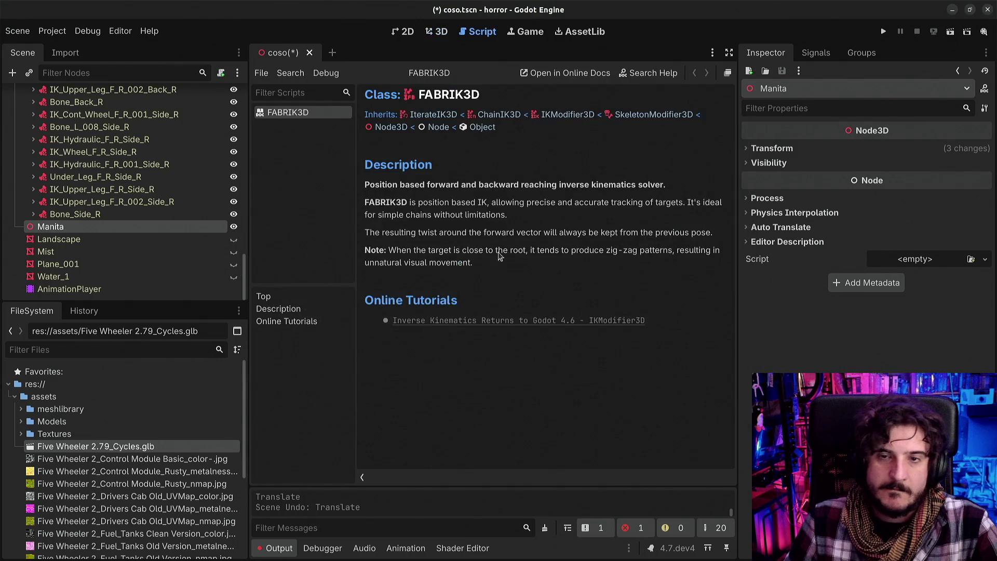
{"action": "left_click_drag", "start_coordinate": [436, 190], "coordinate": [486, 215]}
{"action": "left_click", "coordinate": [657, 240]}
{"action": "double_click", "coordinate": [457, 206]}
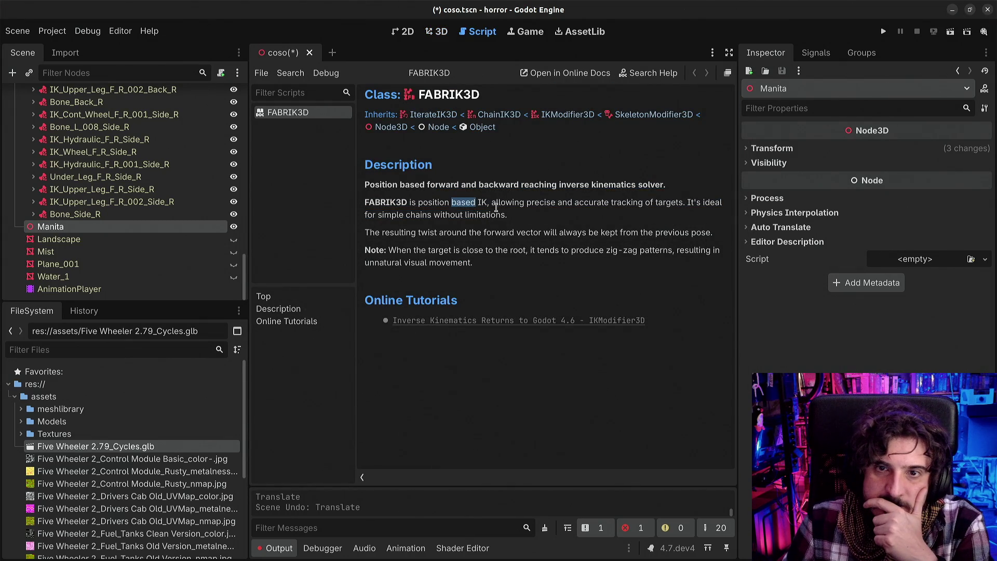
{"action": "left_click", "coordinate": [460, 214]}
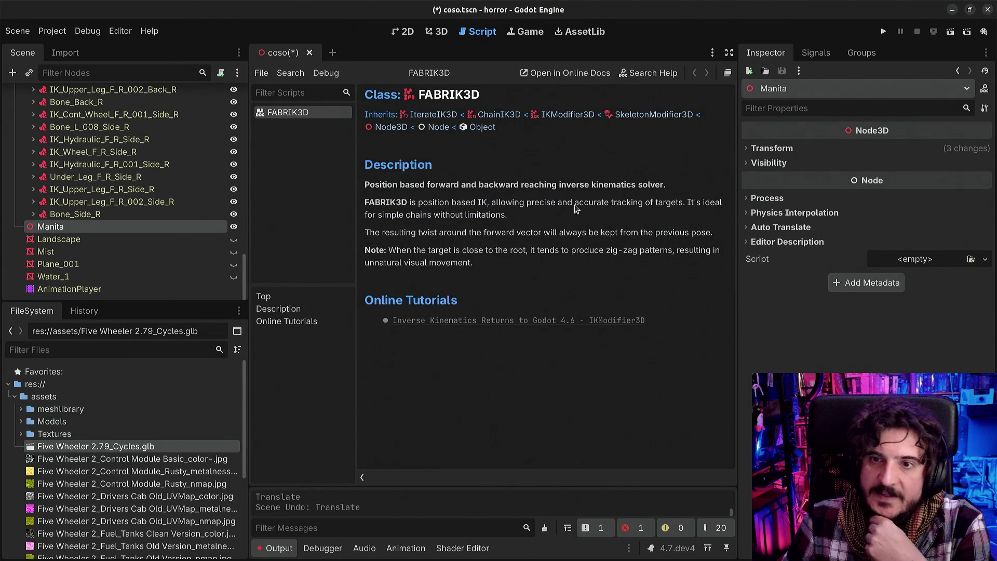
{"action": "left_click_drag", "start_coordinate": [401, 216], "coordinate": [513, 218]}
{"action": "left_click", "coordinate": [514, 221]}
{"action": "left_click_drag", "start_coordinate": [394, 233], "coordinate": [593, 237]}
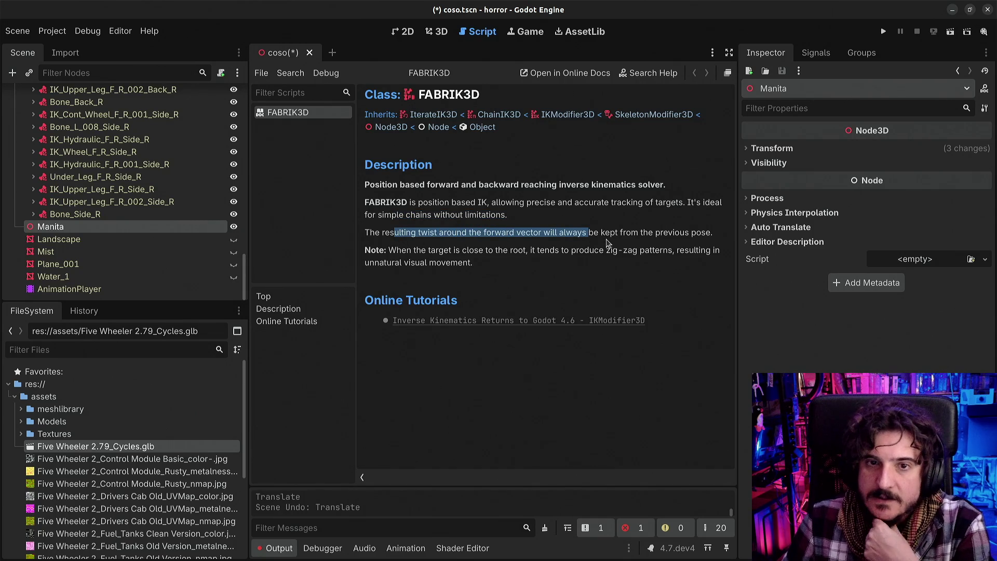
{"action": "left_click_drag", "start_coordinate": [401, 252], "coordinate": [551, 264]}
{"action": "left_click", "coordinate": [485, 259]}
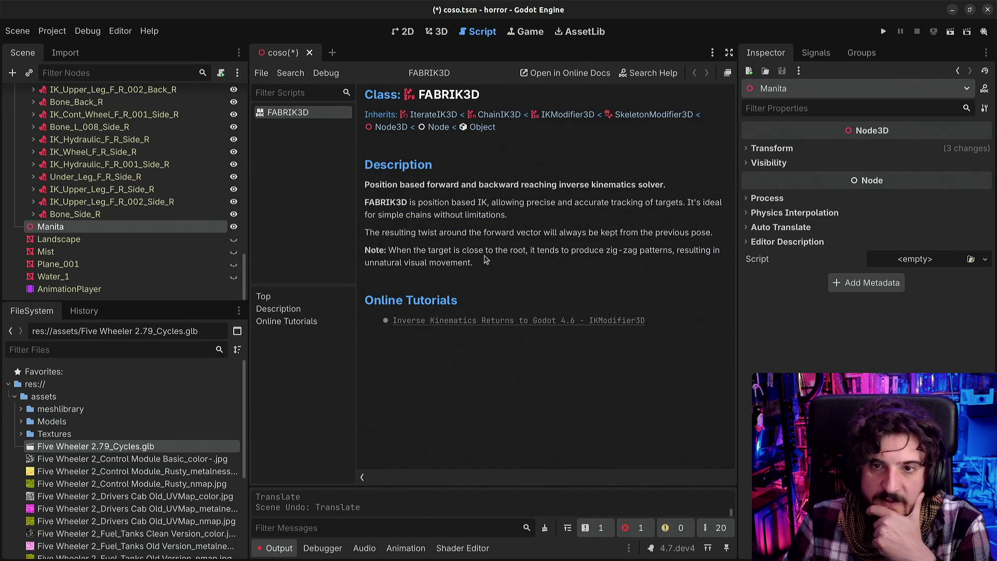
{"action": "mouse_move", "coordinate": [456, 252]}
{"action": "left_mouse_down"}
{"action": "mouse_move", "coordinate": [532, 261]}
{"action": "mouse_move", "coordinate": [637, 251]}
{"action": "mouse_move", "coordinate": [636, 266]}
{"action": "left_mouse_up"}
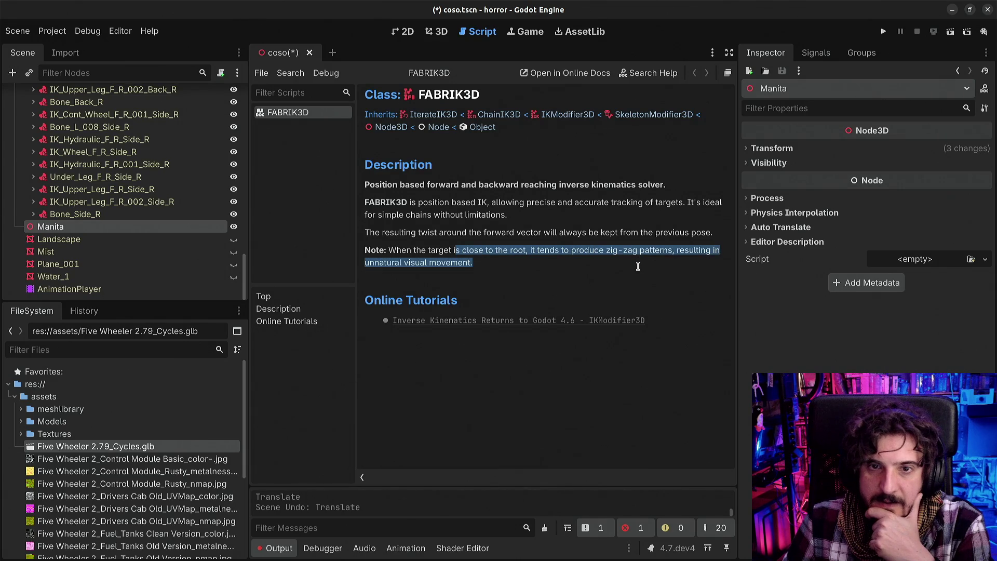
{"action": "left_click", "coordinate": [636, 267]}
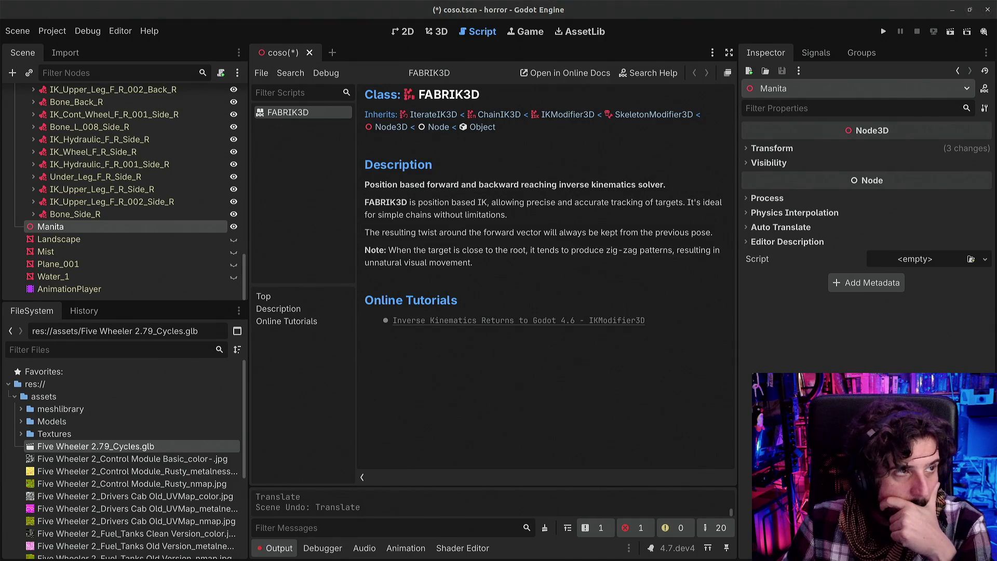
{"action": "scroll", "coordinate": [722, 250], "scroll_direction": "down", "scroll_amount": 8}
{"action": "scroll", "coordinate": [713, 301], "scroll_direction": "down", "scroll_amount": 5}
{"action": "scroll", "coordinate": [713, 304], "scroll_direction": "up", "scroll_amount": 4}
{"action": "scroll", "coordinate": [713, 304], "scroll_direction": "down", "scroll_amount": 3}
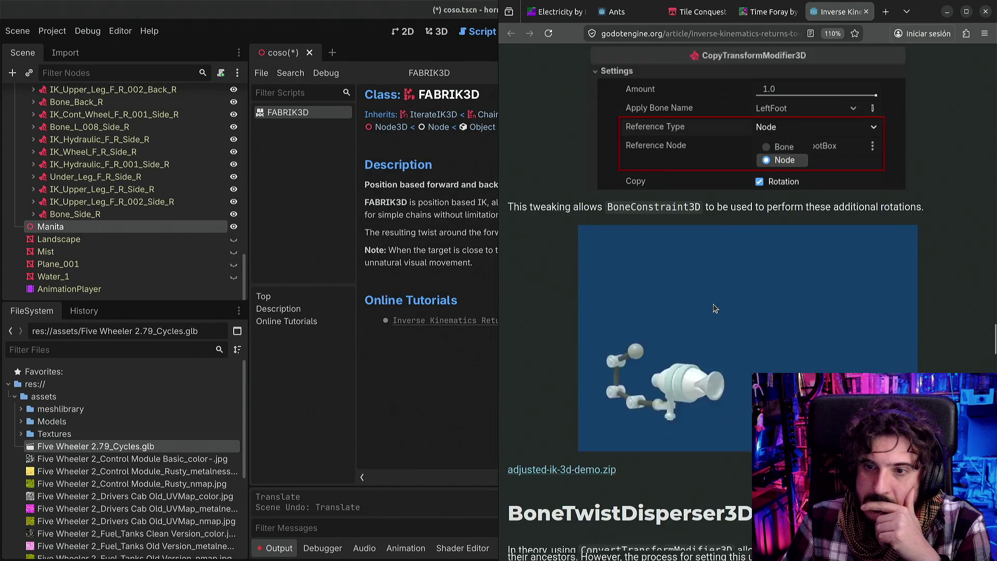
{"action": "scroll", "coordinate": [762, 216], "scroll_direction": "up", "scroll_amount": 3}
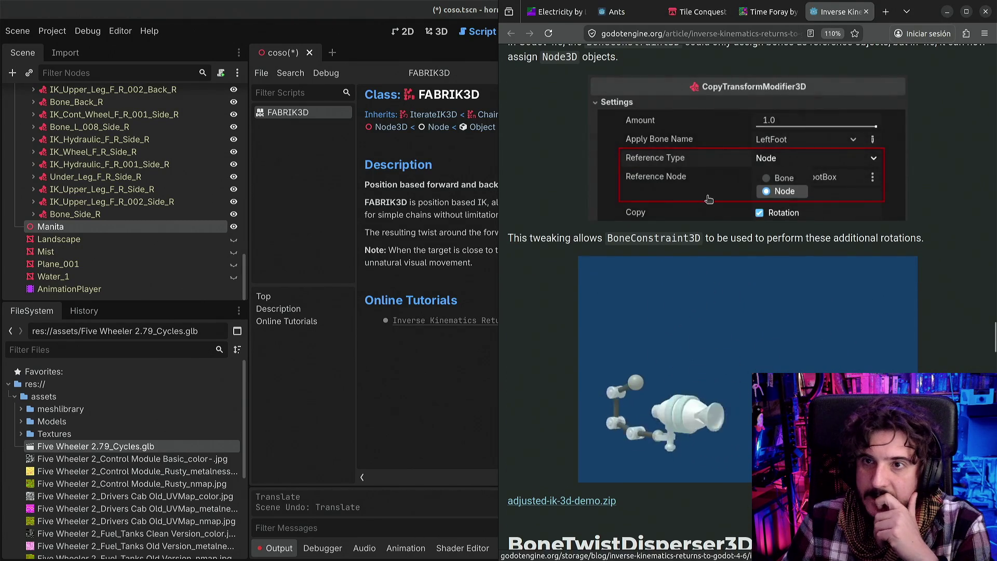
{"action": "scroll", "coordinate": [727, 207], "scroll_direction": "down", "scroll_amount": 5}
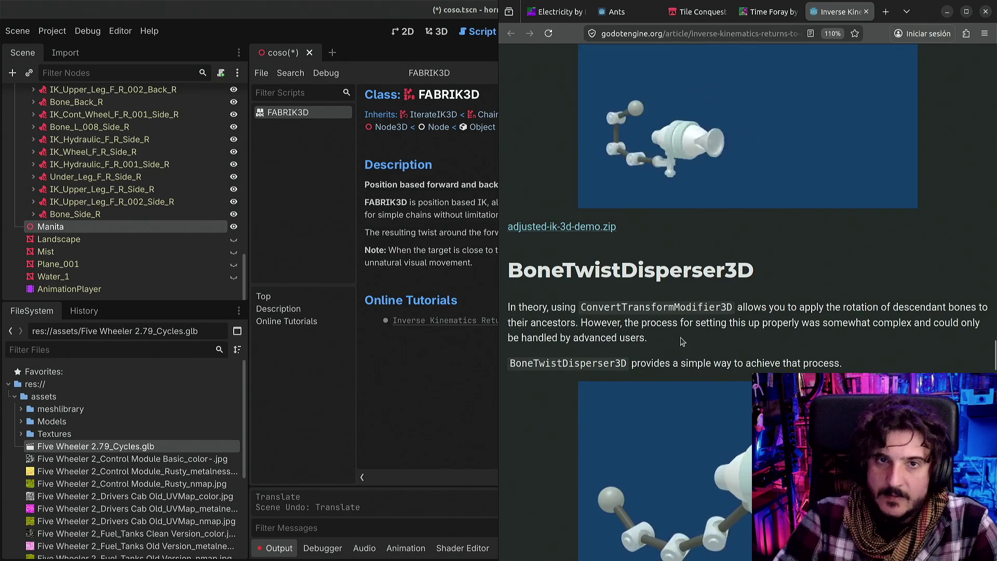
{"action": "key", "text": "ctrl+f"}
{"action": "type", "text": "fra"}
{"action": "key", "text": "BackSpace"}
{"action": "key", "text": "BackSpace"}
{"action": "type", "text": "abrik"}
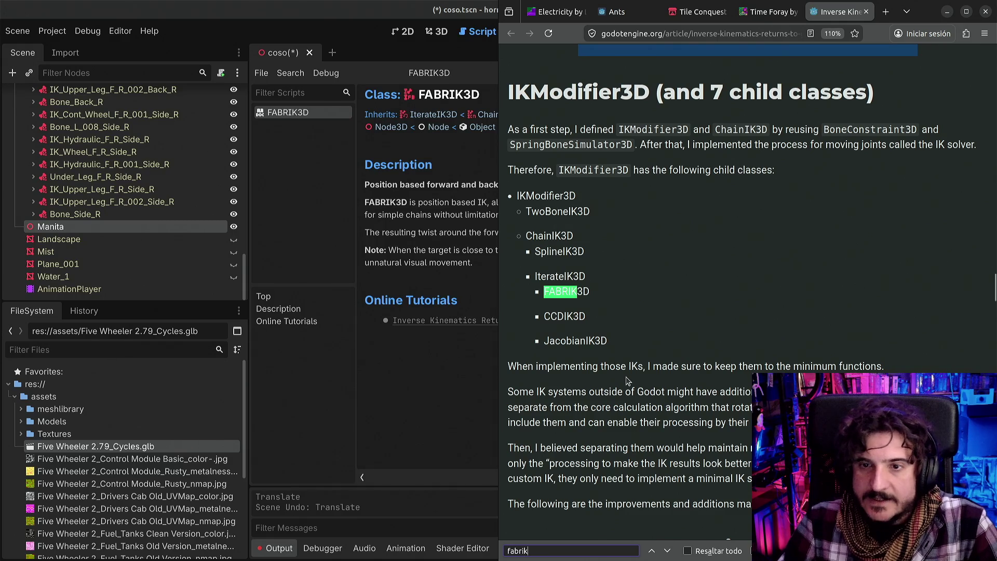
{"action": "key", "text": "Return"}
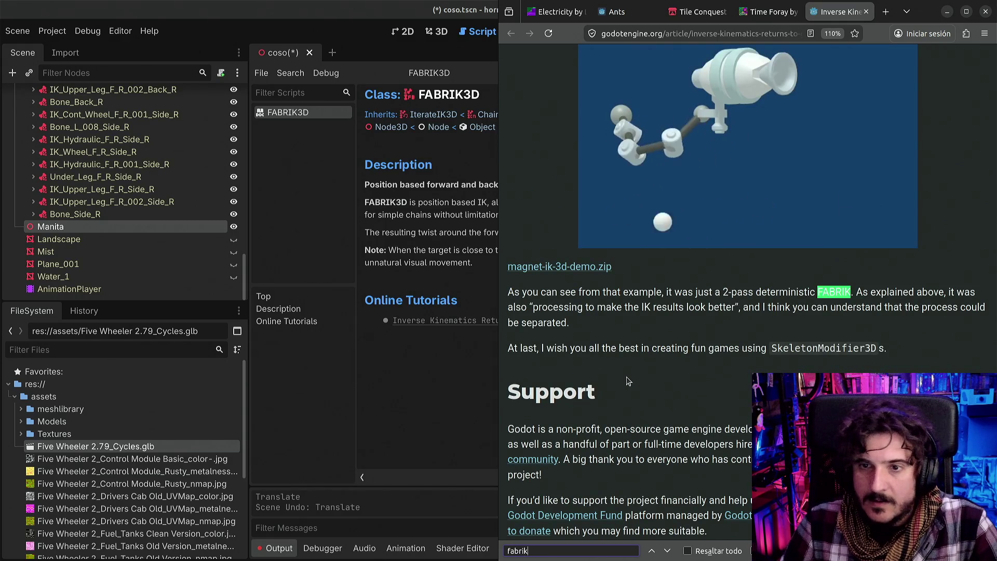
{"action": "scroll", "coordinate": [722, 382], "scroll_direction": "up", "scroll_amount": 3}
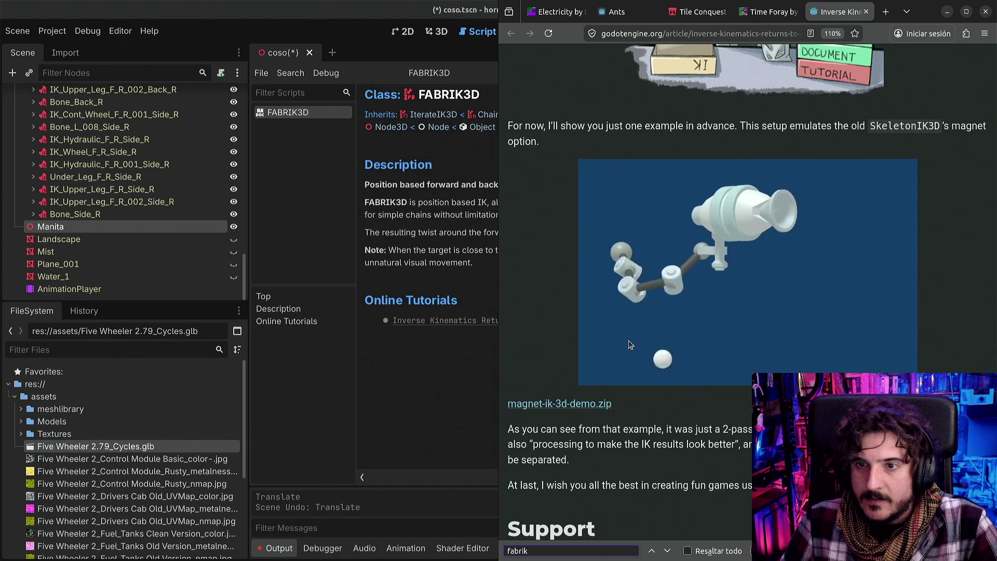
{"action": "scroll", "coordinate": [679, 429], "scroll_direction": "down", "scroll_amount": 5}
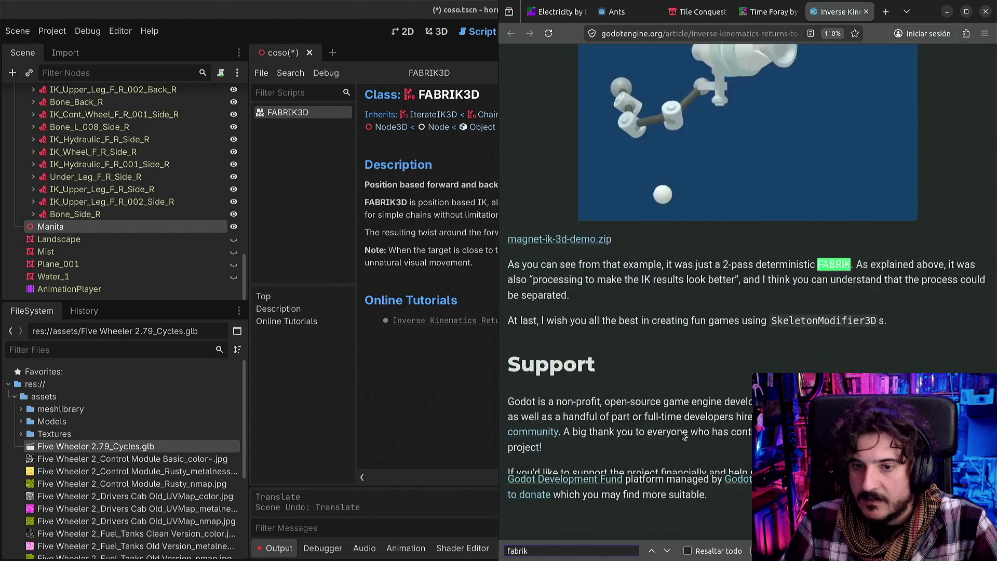
{"action": "key", "text": "Return"}
{"action": "scroll", "coordinate": [681, 442], "scroll_direction": "down", "scroll_amount": 2}
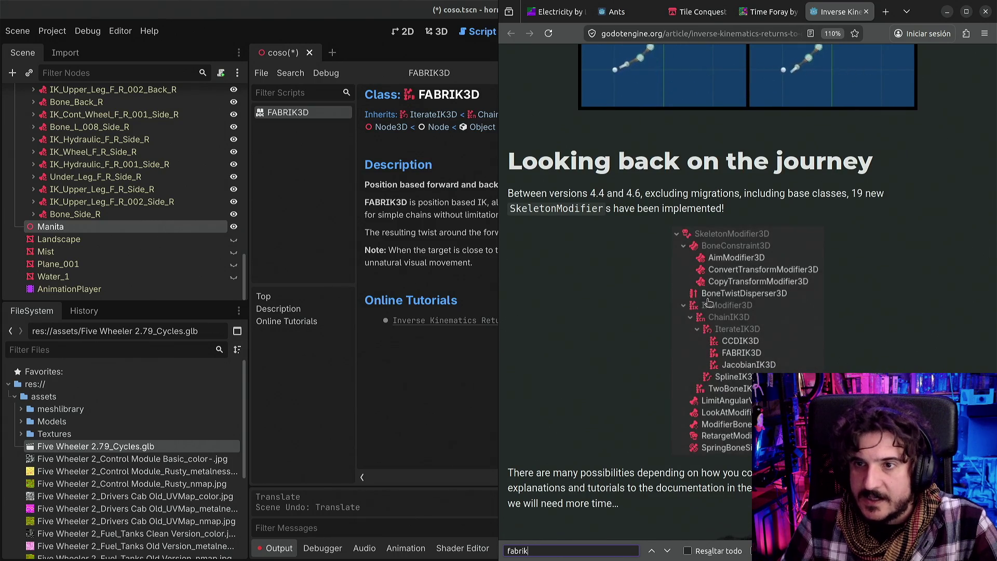
{"action": "scroll", "coordinate": [725, 410], "scroll_direction": "up", "scroll_amount": 10}
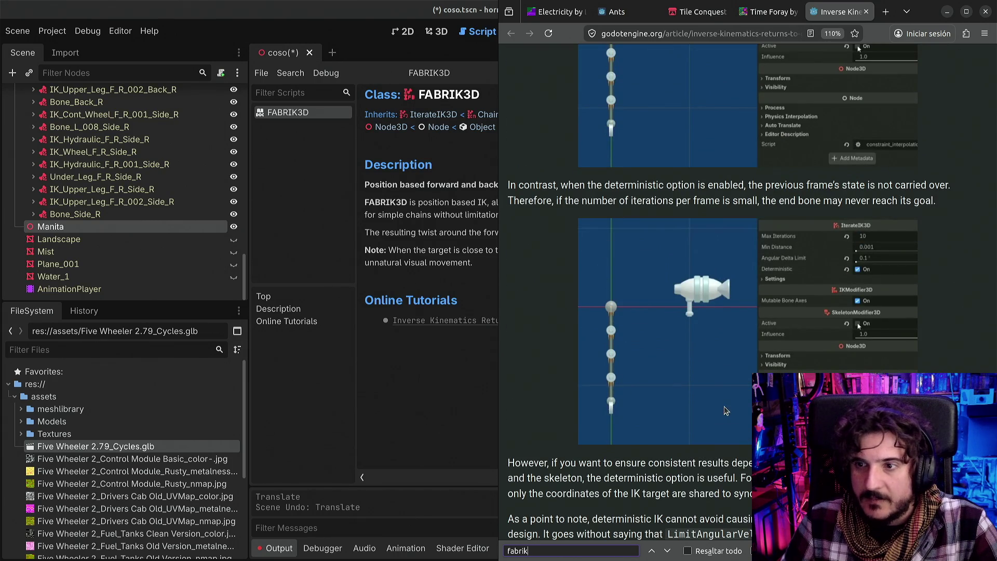
{"action": "scroll", "coordinate": [747, 356], "scroll_direction": "up", "scroll_amount": 2}
{"action": "scroll", "coordinate": [748, 357], "scroll_direction": "up", "scroll_amount": 2}
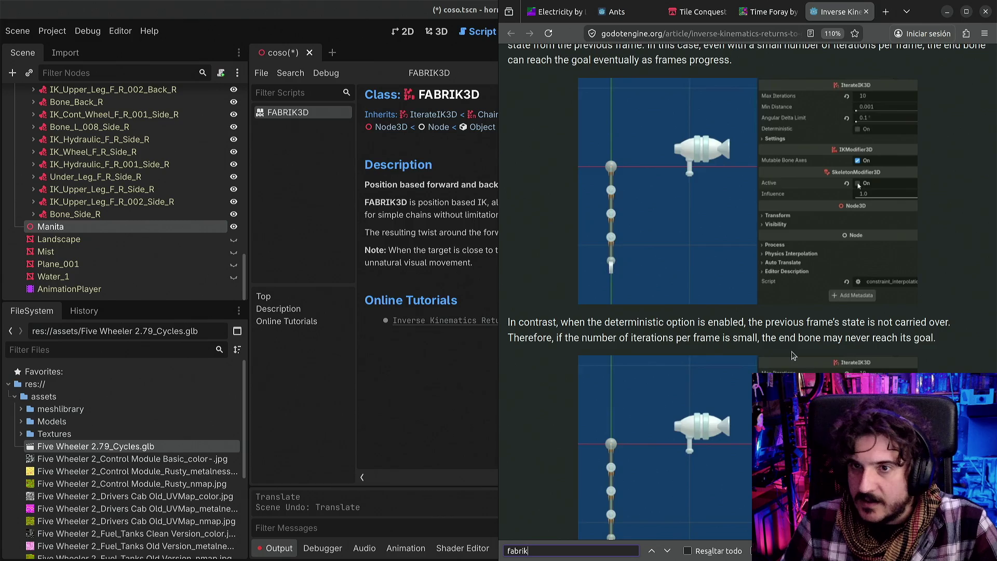
{"action": "scroll", "coordinate": [771, 343], "scroll_direction": "up", "scroll_amount": 6}
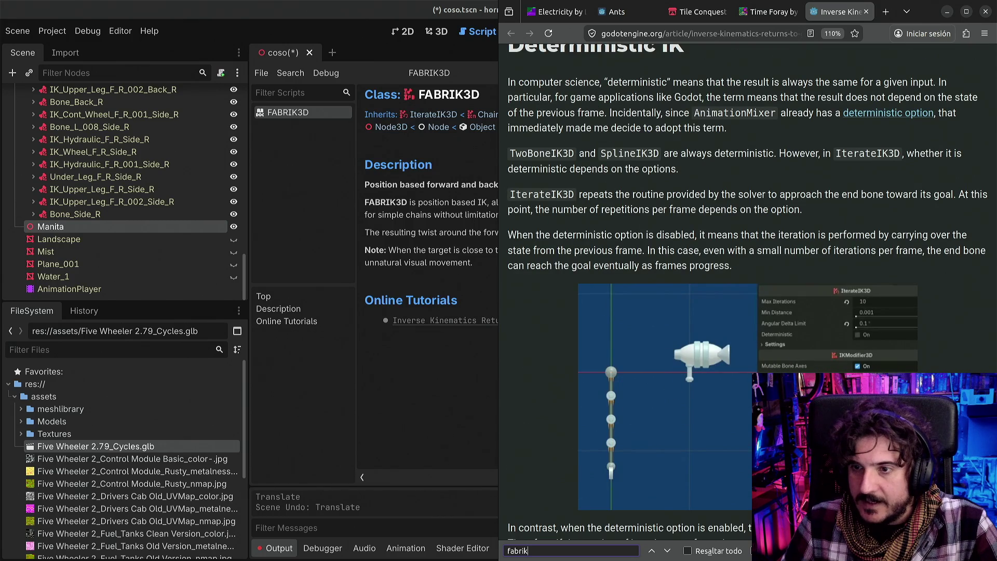
{"action": "key", "text": "alt+Tab"}
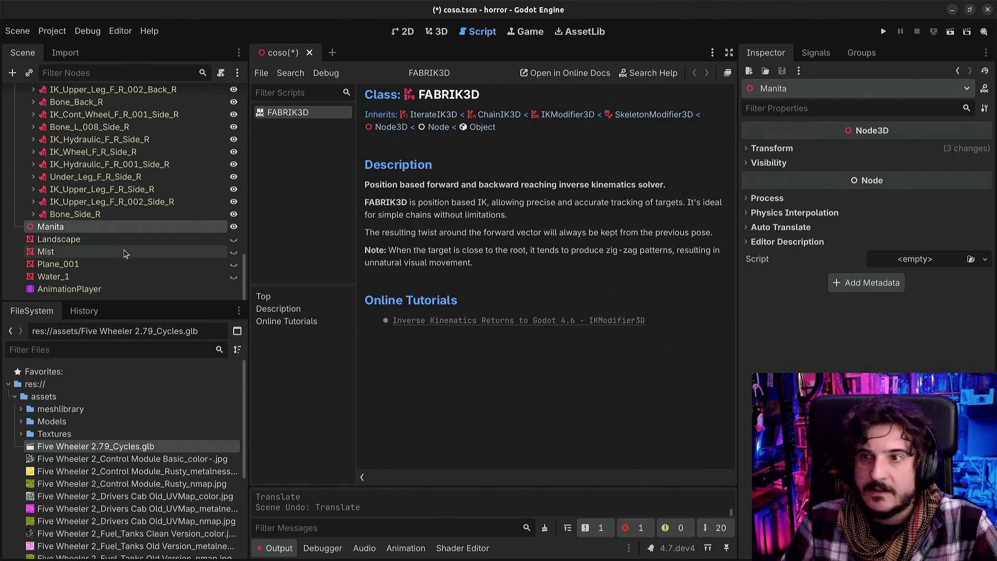
{"action": "key", "text": "alt+Tab"}
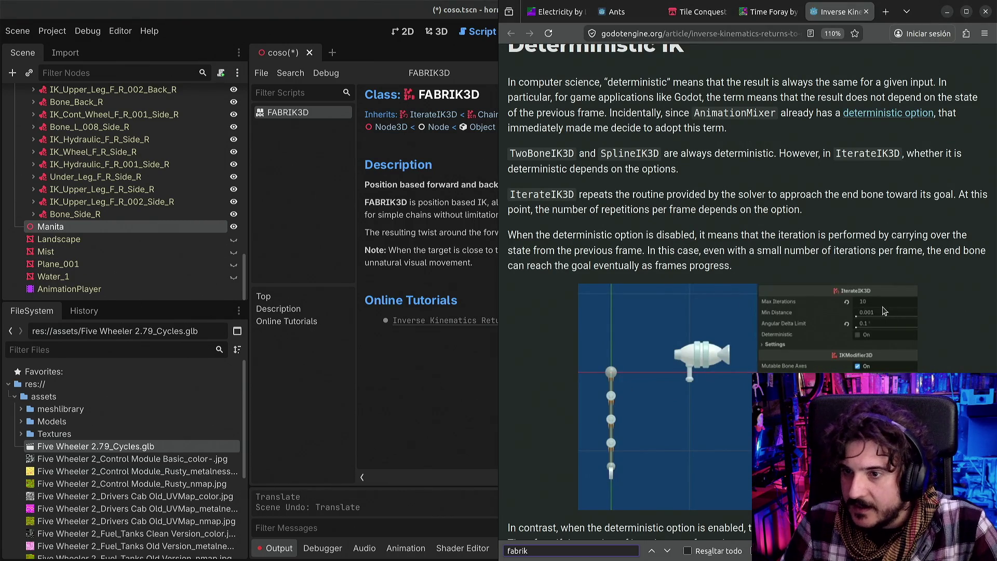
{"action": "key", "text": "alt+Tab"}
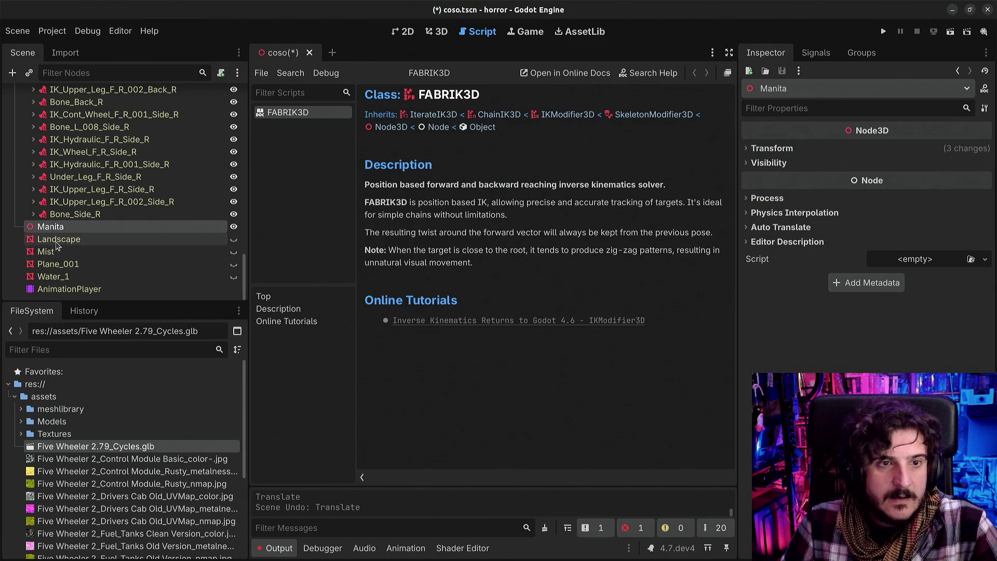
Select the FABRIK3D node targeting Manita, then view the rover's front wheel in the 3D viewport
{"action": "scroll", "coordinate": [57, 245], "scroll_direction": "up", "scroll_amount": 10}
{"action": "left_click", "coordinate": [217, 141]}
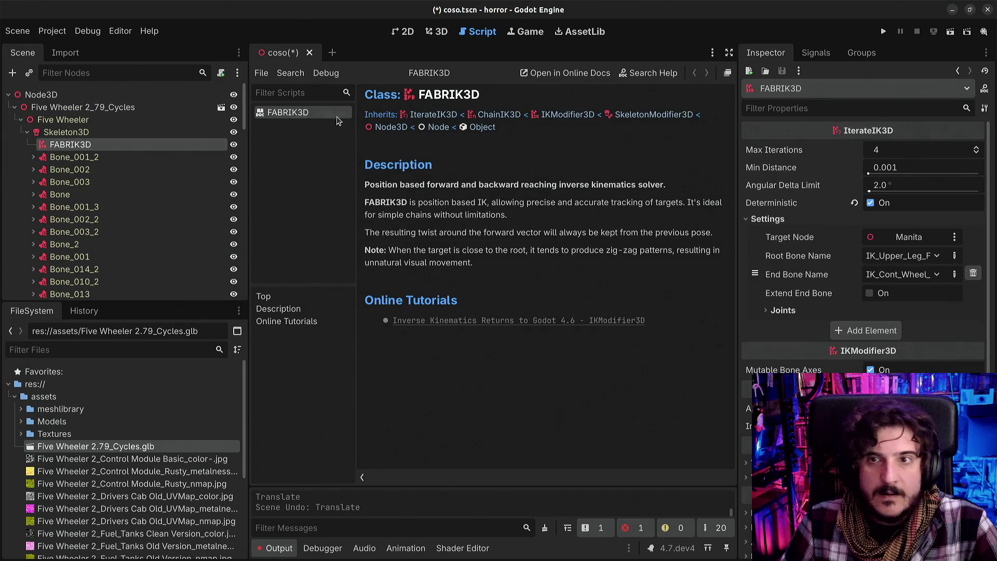
{"action": "left_click", "coordinate": [441, 33]}
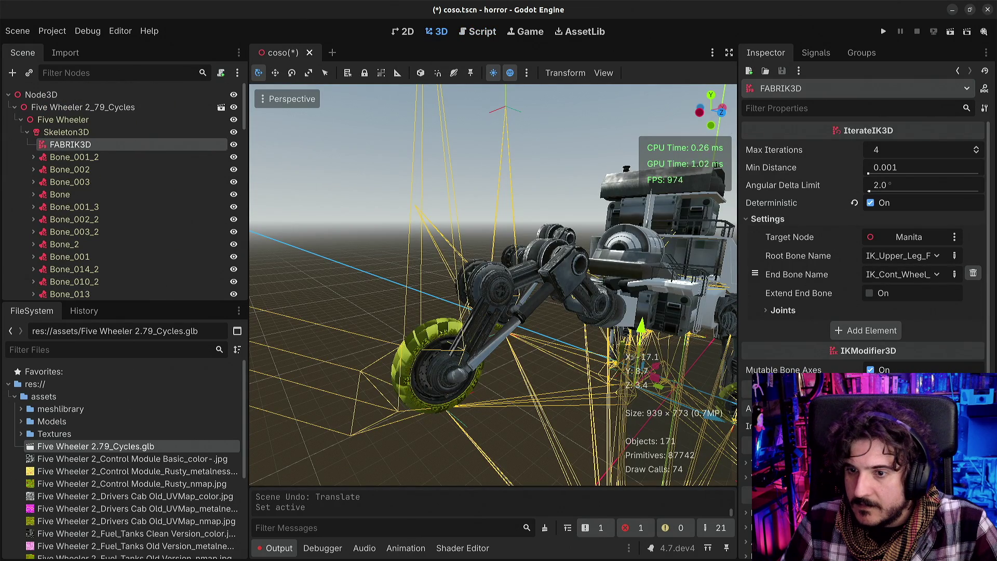
{"action": "scroll", "coordinate": [494, 285], "scroll_direction": "down", "scroll_amount": 3}
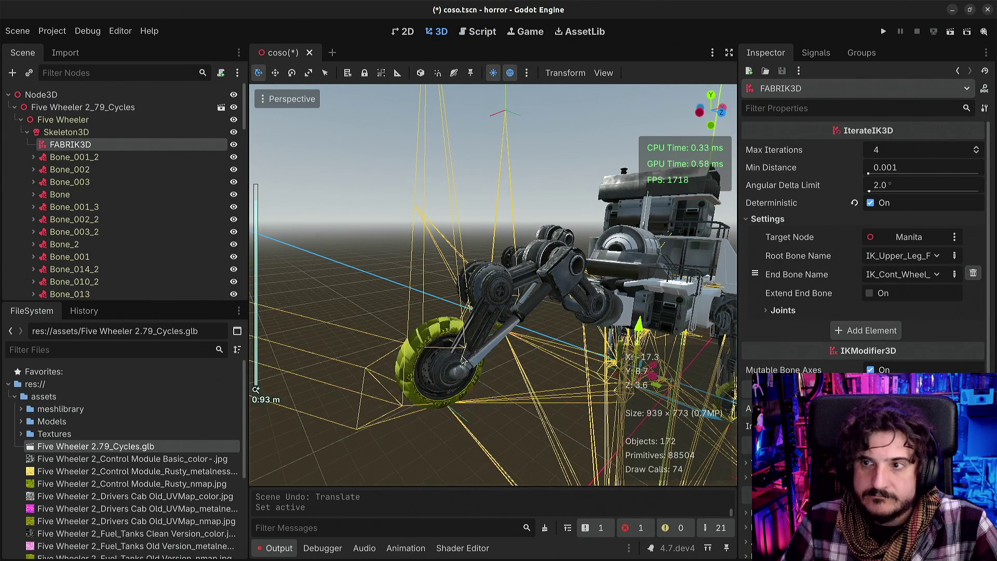
{"action": "mouse_move", "coordinate": [494, 285]}
{"action": "left_mouse_down"}
{"action": "mouse_move", "coordinate": [540, 288]}
{"action": "mouse_move", "coordinate": [462, 362]}
{"action": "left_mouse_up"}
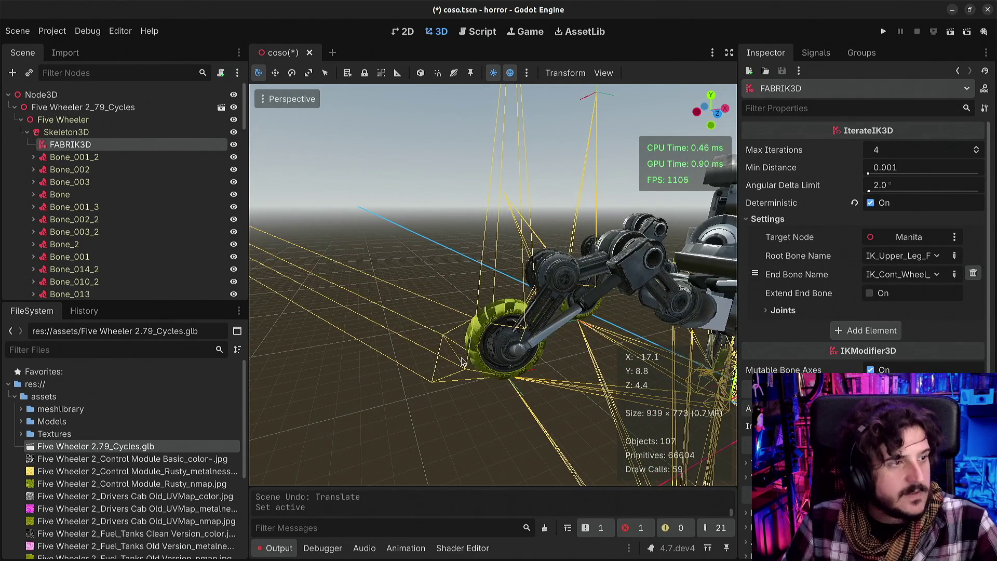
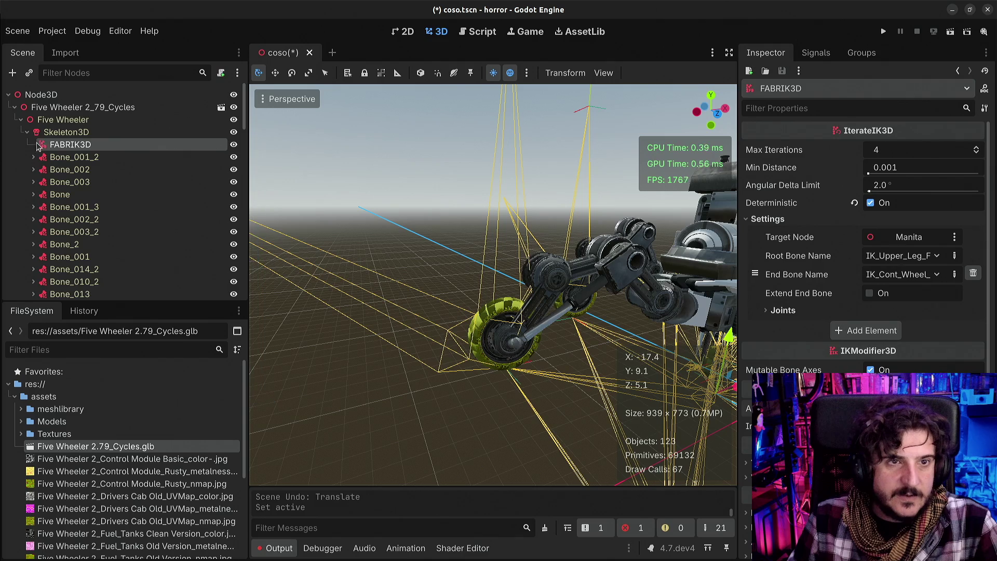
Check the skeleton's bone list and confirm FABRIK3D's target node stays Manita
{"action": "left_click", "coordinate": [51, 134]}
{"action": "left_click", "coordinate": [52, 145]}
{"action": "left_click", "coordinate": [52, 133]}
{"action": "left_click", "coordinate": [53, 145]}
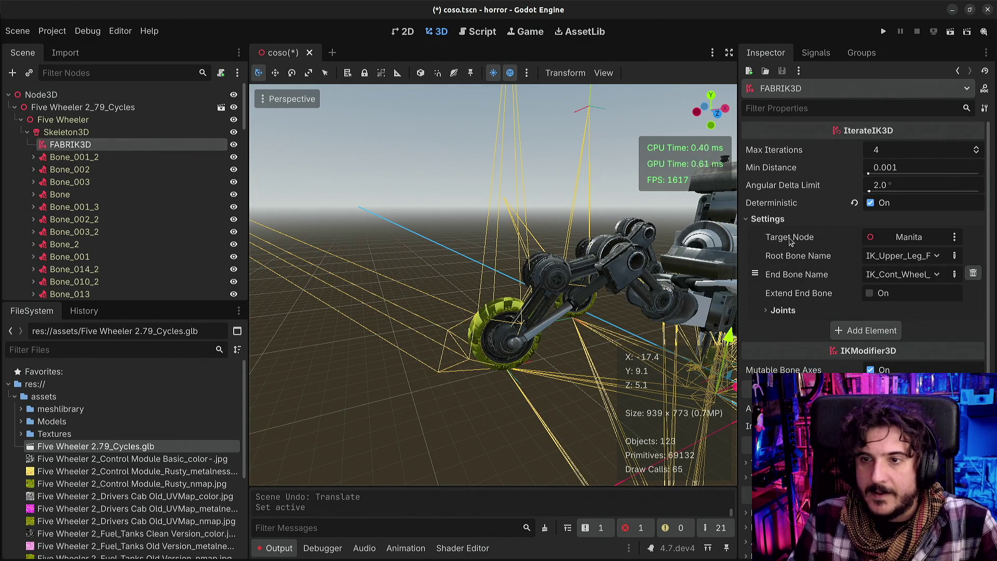
{"action": "left_click", "coordinate": [896, 240]}
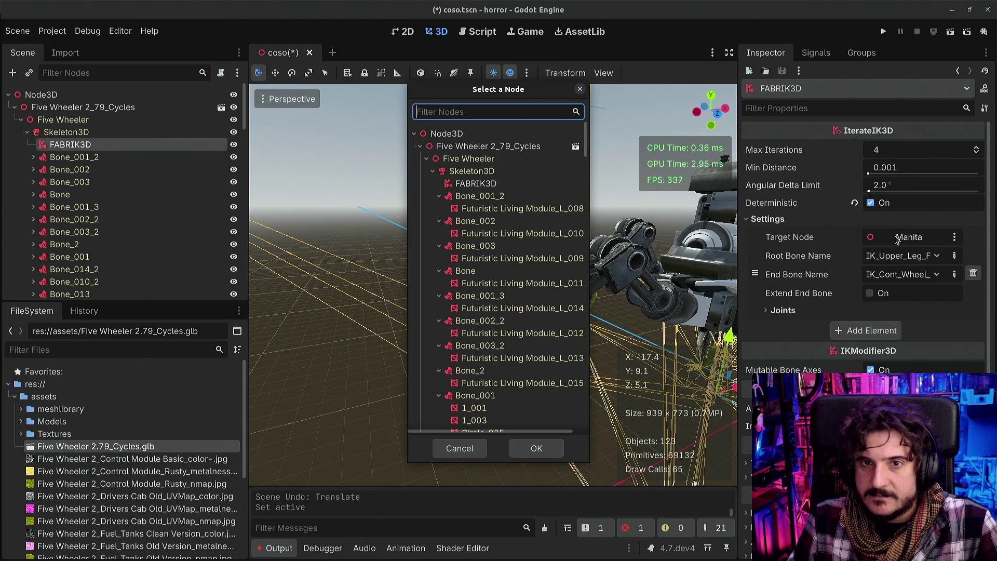
{"action": "key", "text": "Escape"}
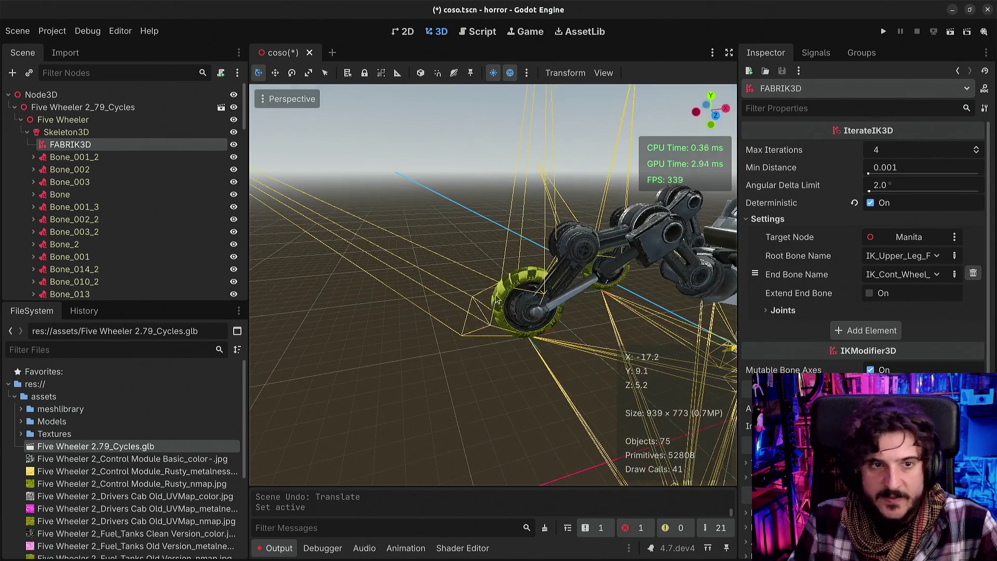
Select and frame Manita, test-raise it along Y, then undo the move
{"action": "scroll", "coordinate": [84, 229], "scroll_direction": "down", "scroll_amount": 1}
{"action": "scroll", "coordinate": [85, 229], "scroll_direction": "down", "scroll_amount": 5}
{"action": "left_click", "coordinate": [73, 227]}
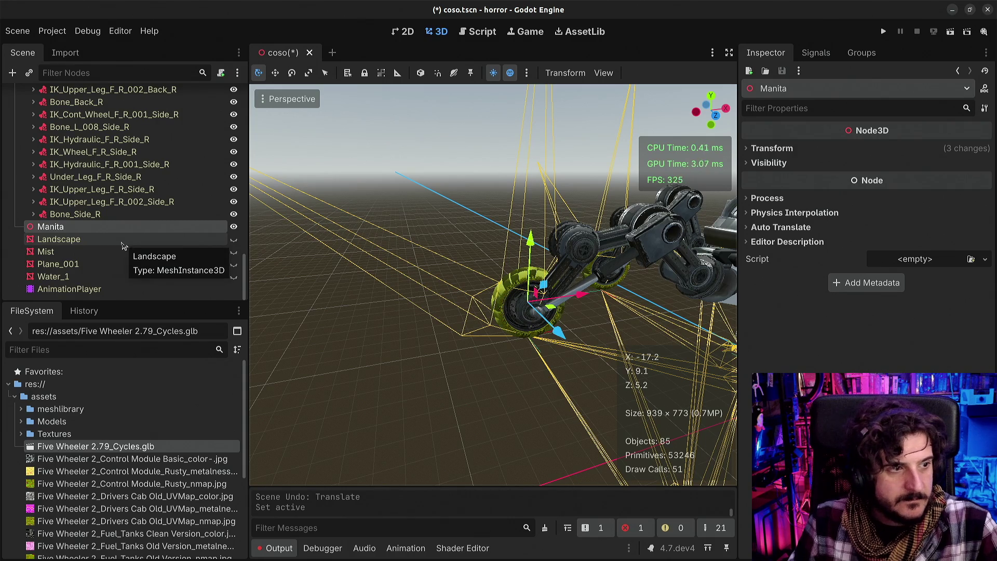
{"action": "key", "text": "f"}
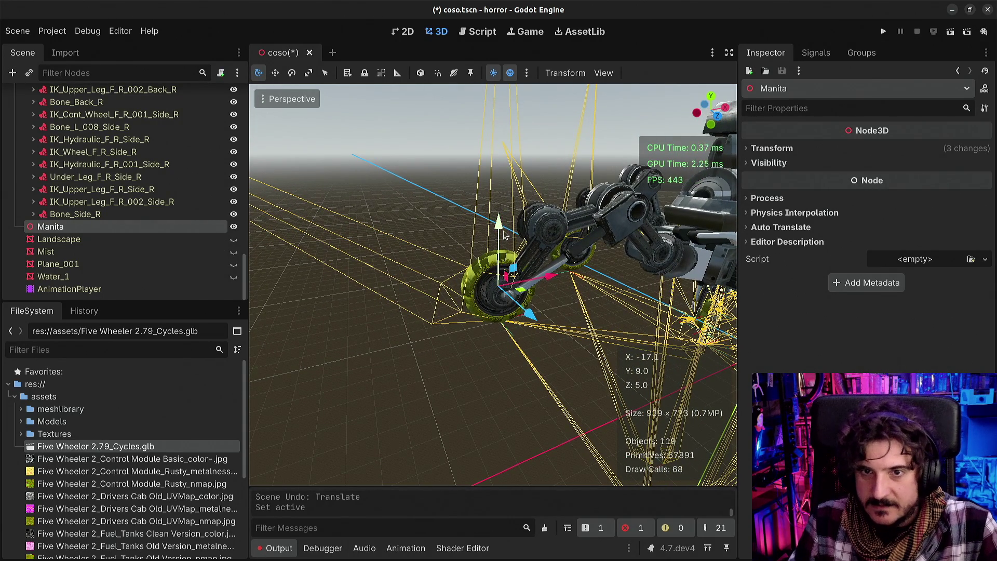
{"action": "left_click_drag", "start_coordinate": [507, 235], "coordinate": [494, 129]}
{"action": "key", "text": "ctrl+z"}
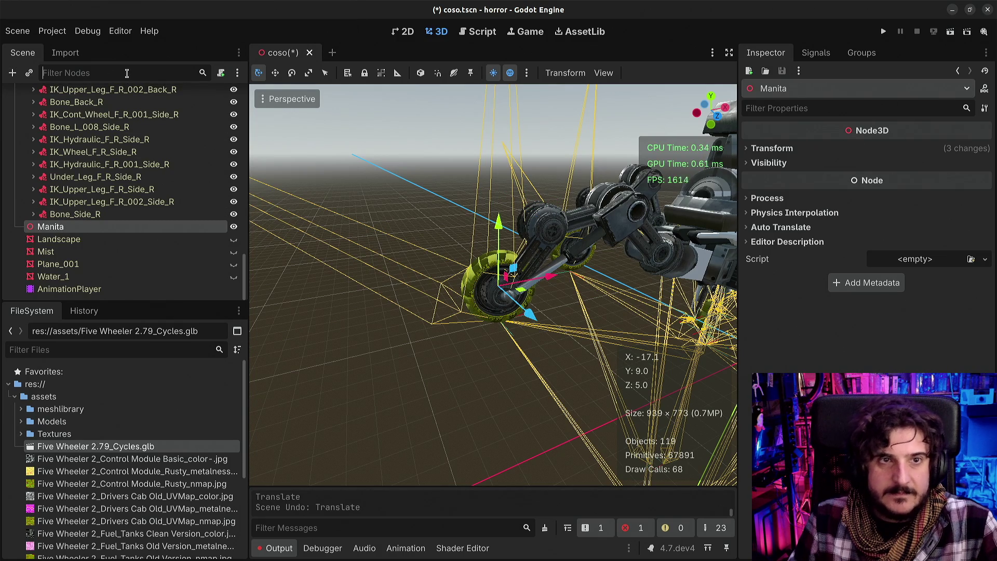
Filter the Scene tree for 'fr' and frame Bone_Front on the front leg
{"action": "type", "text": "up"}
{"action": "key", "text": "BackSpace"}
{"action": "key", "text": "BackSpace"}
{"action": "key", "text": "BackSpace"}
{"action": "type", "text": "fron"}
{"action": "key", "text": "BackSpace"}
{"action": "key", "text": "BackSpace"}
{"action": "key", "text": "BackSpace"}
{"action": "type", "text": "upp"}
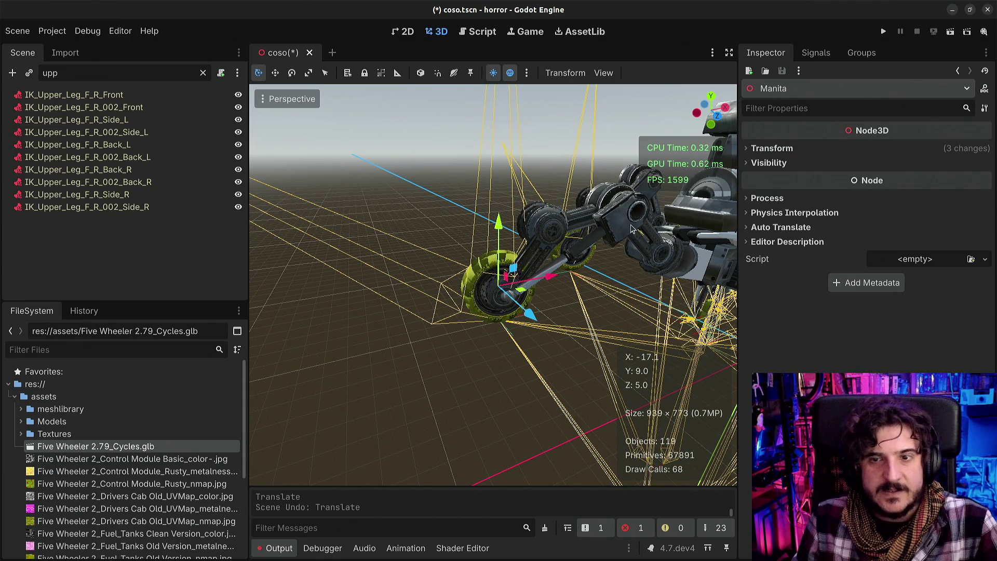
{"action": "key", "text": "BackSpace"}
{"action": "key", "text": "BackSpace"}
{"action": "key", "text": "BackSpace"}
{"action": "type", "text": "front"}
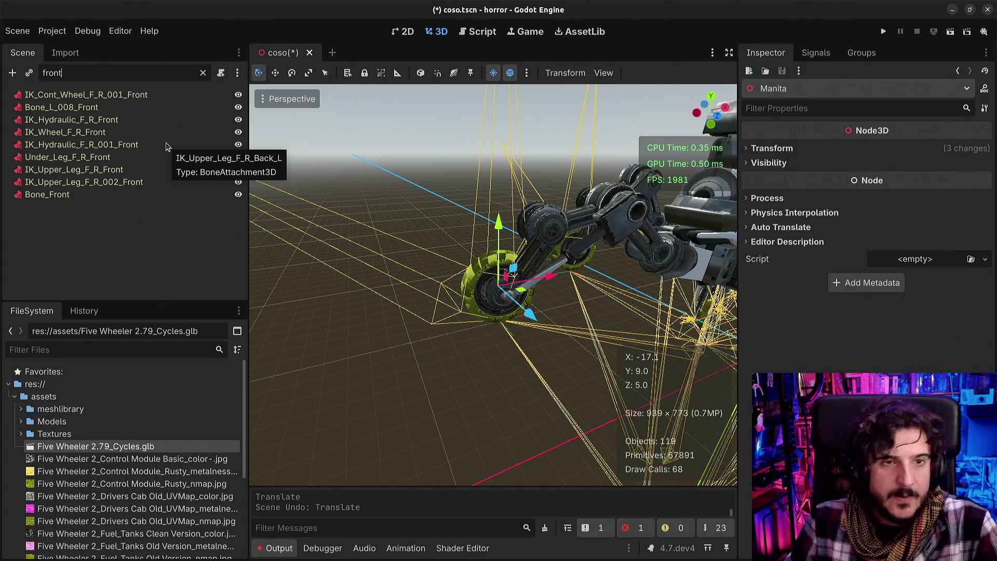
{"action": "left_click", "coordinate": [73, 196]}
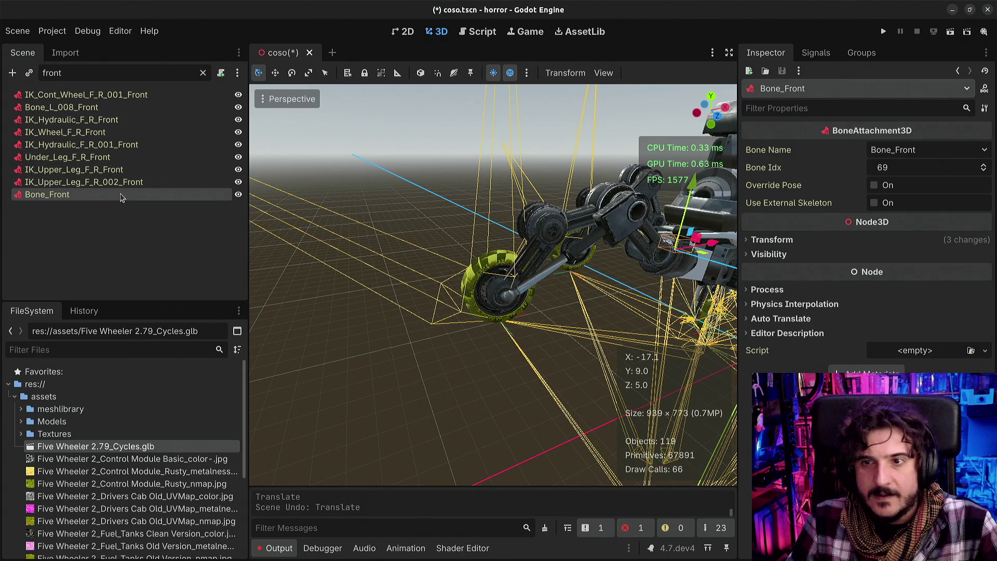
{"action": "double_click", "coordinate": [91, 198]}
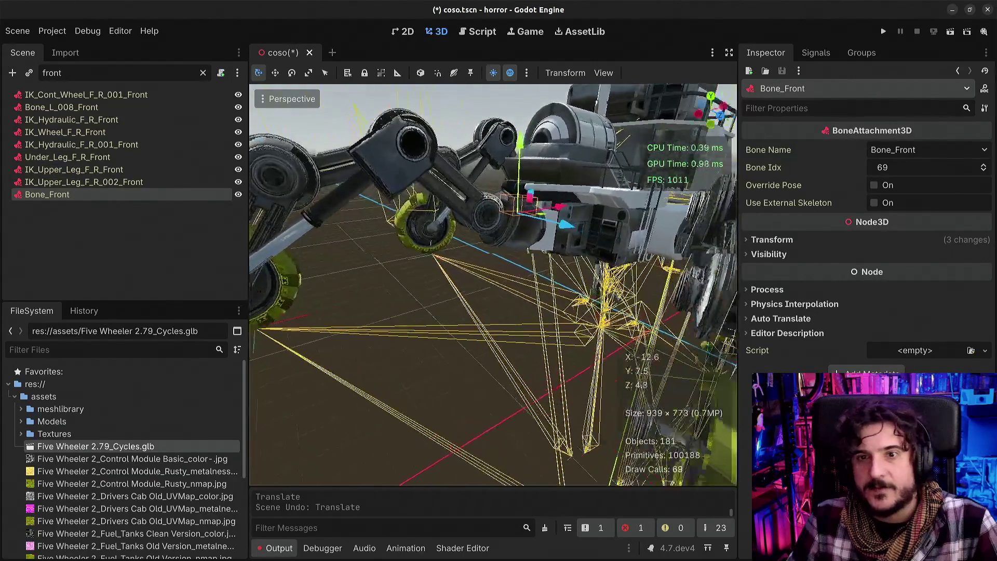
{"action": "left_click_drag", "start_coordinate": [538, 268], "coordinate": [538, 268]}
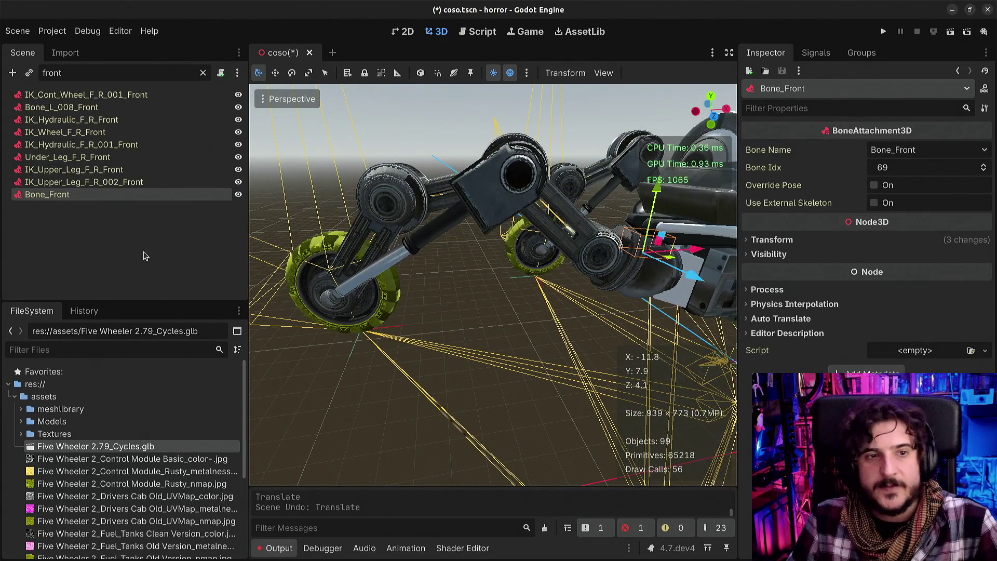
Filter the Scene tree for 'fabr' and select FABRIK3D
{"action": "left_click", "coordinate": [115, 69]}
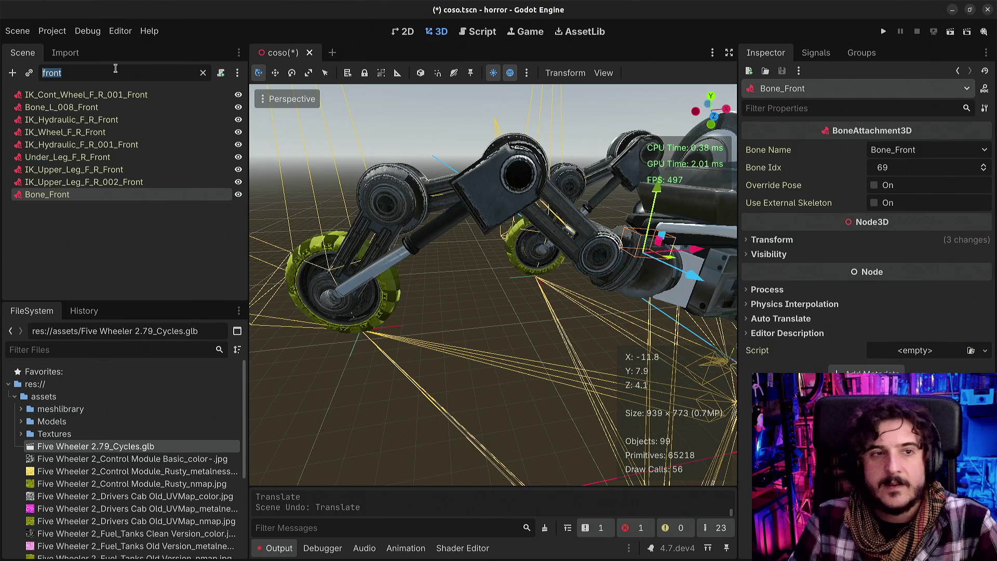
{"action": "type", "text": "fabr"}
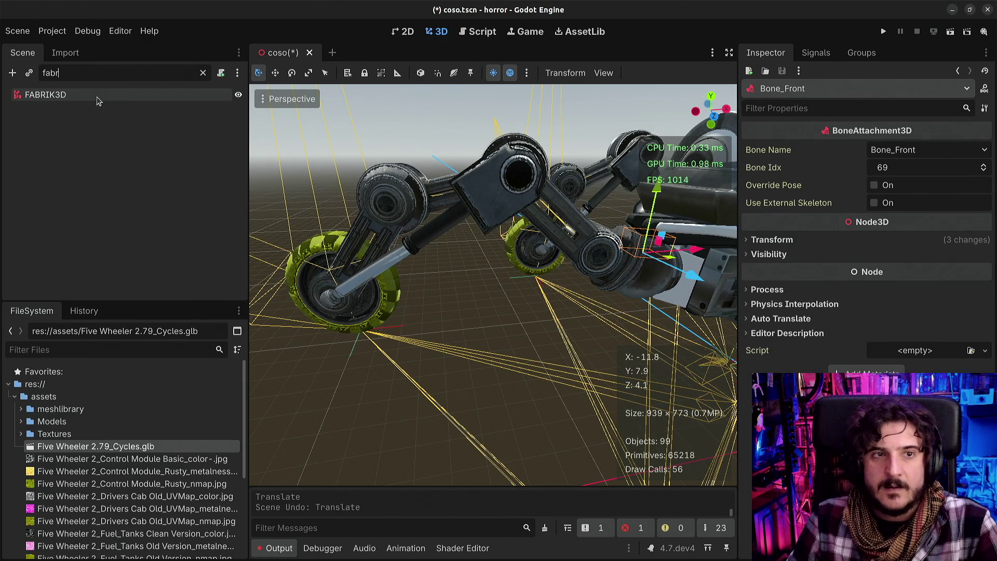
{"action": "left_click", "coordinate": [96, 97]}
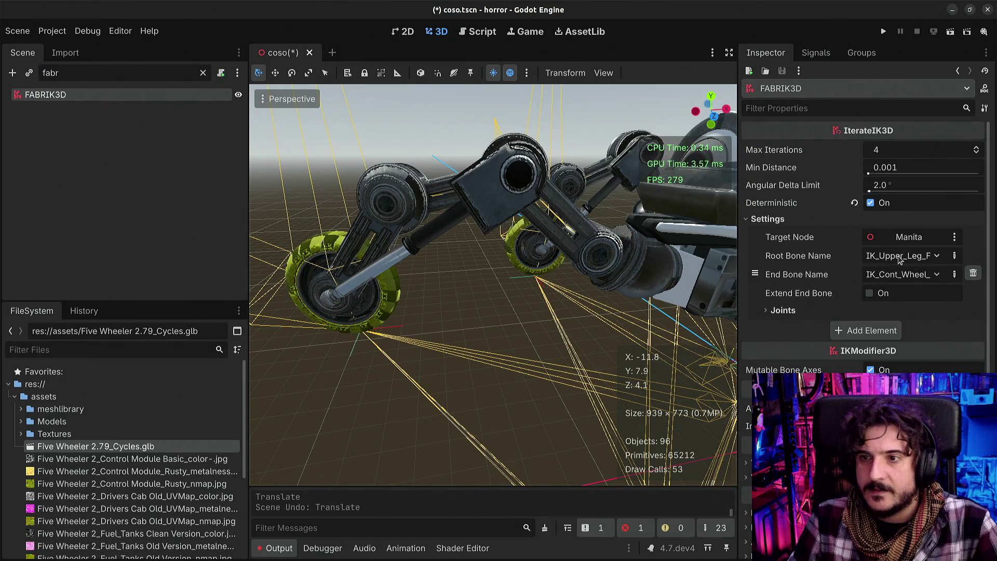
Set FABRIK3D's root bone to Bone_Front
{"action": "left_click", "coordinate": [900, 260]}
{"action": "type", "text": "bone"}
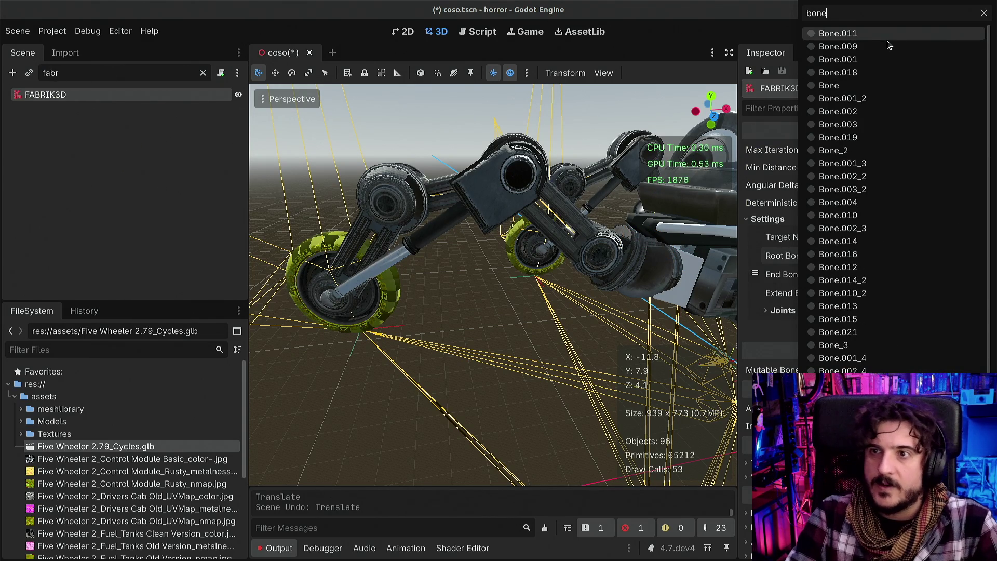
{"action": "type", "text": "fron"}
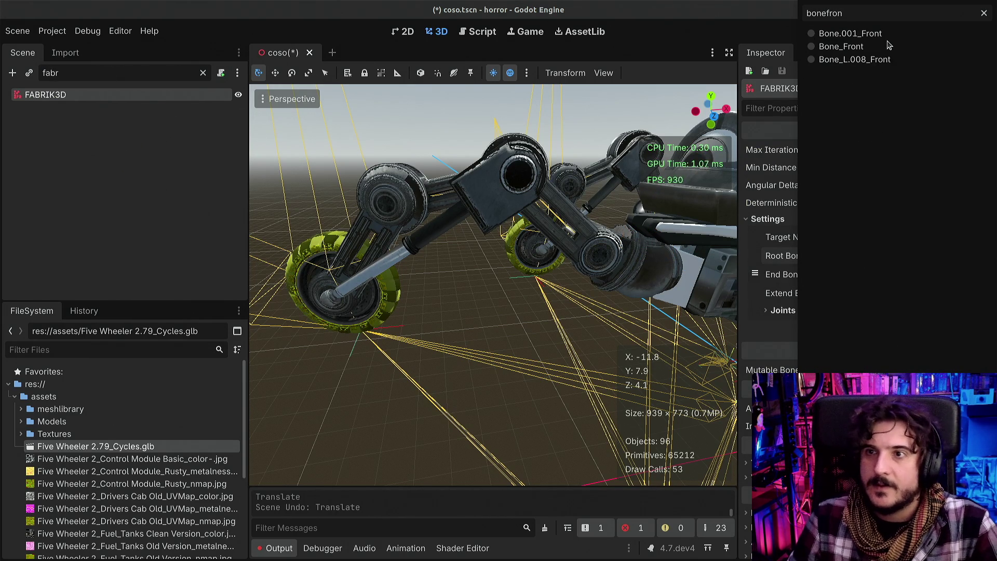
{"action": "left_click", "coordinate": [873, 48]}
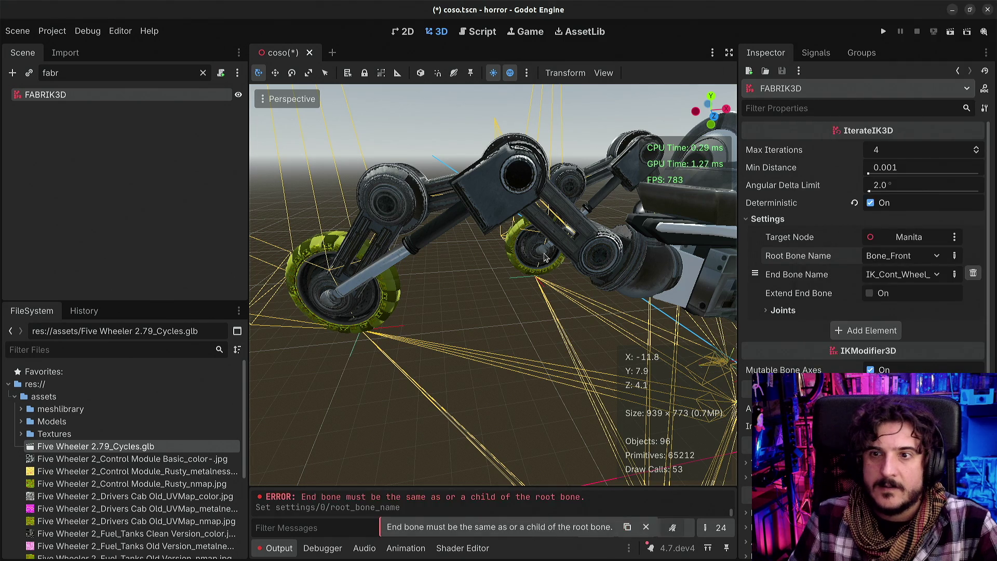
Inspect Bone_Front and compare the IK_Upper_Leg_F_R and IK_Upper_Leg_F_R_002_Front attachments
{"action": "type", "text": "bone_fron"}
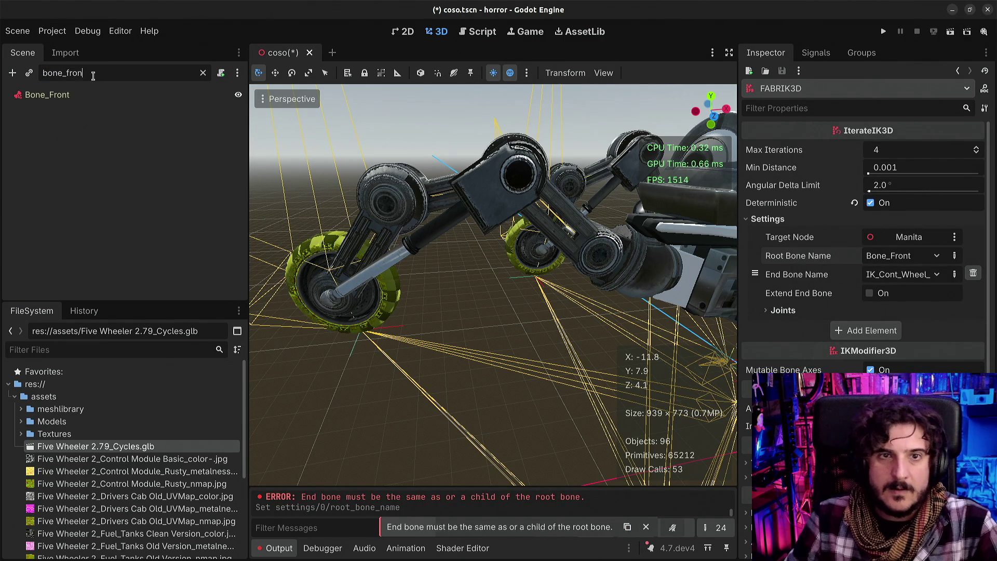
{"action": "left_click", "coordinate": [75, 95]}
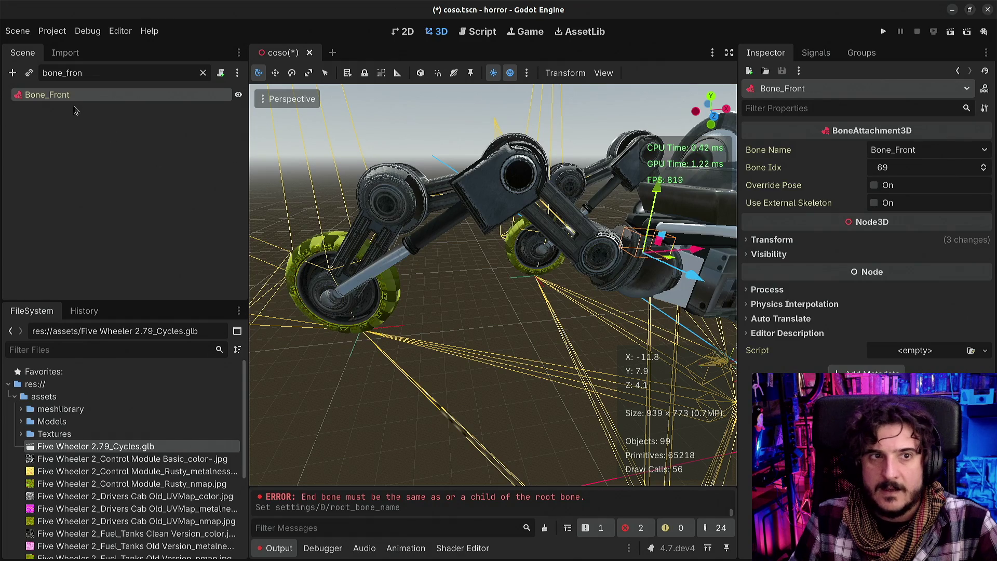
{"action": "left_click_drag", "start_coordinate": [416, 210], "coordinate": [512, 210]}
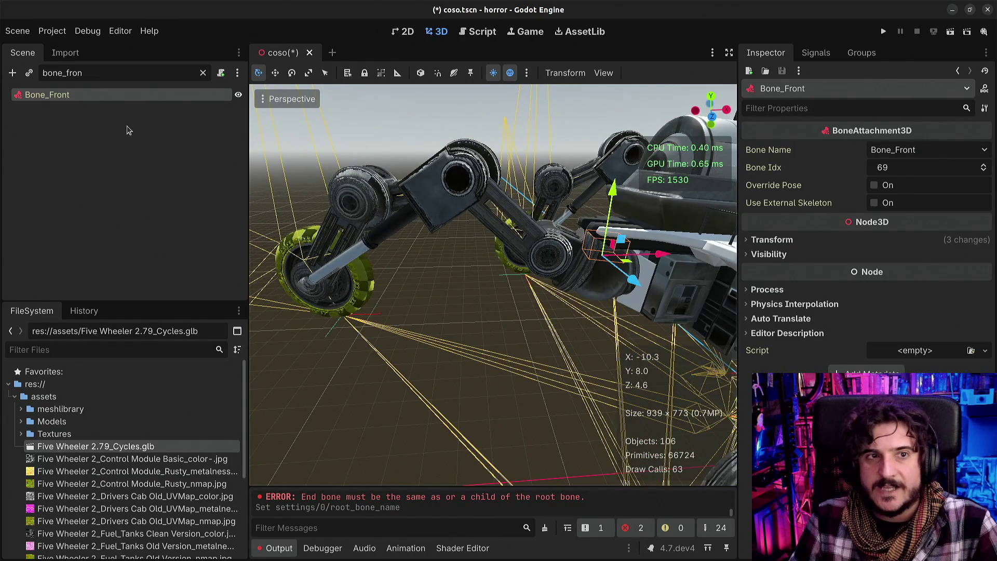
{"action": "type", "text": "front"}
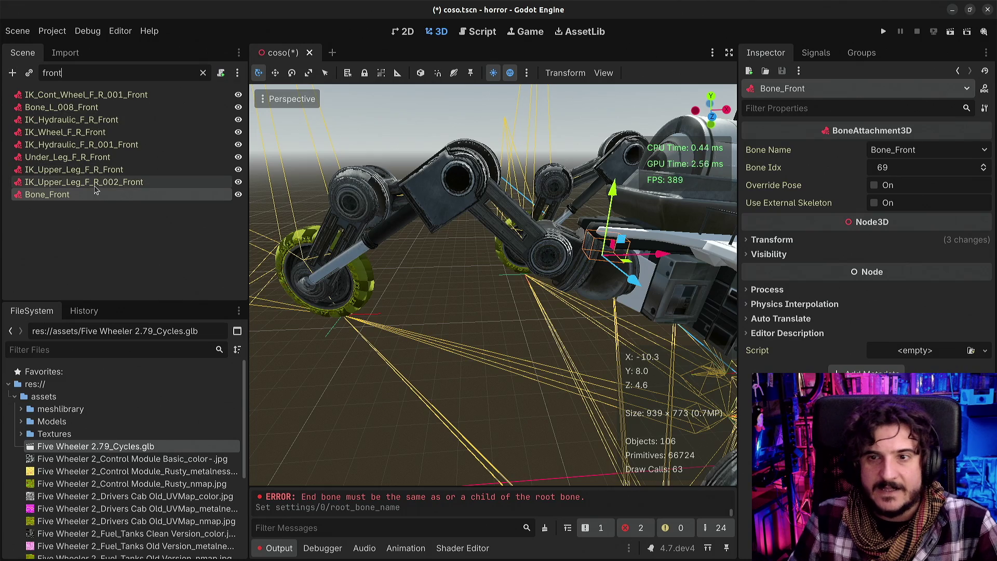
{"action": "left_click", "coordinate": [95, 184]}
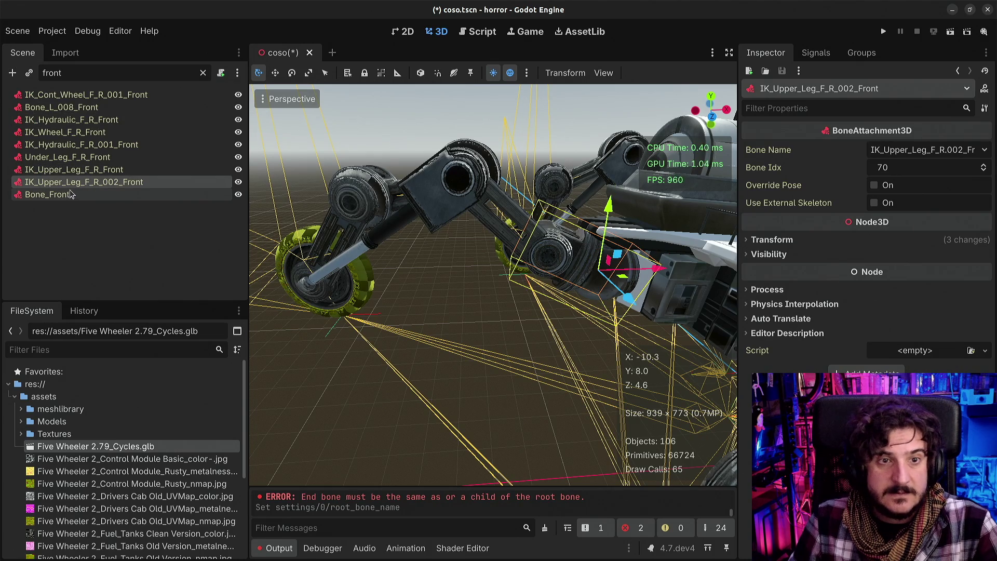
{"action": "left_click", "coordinate": [80, 171]}
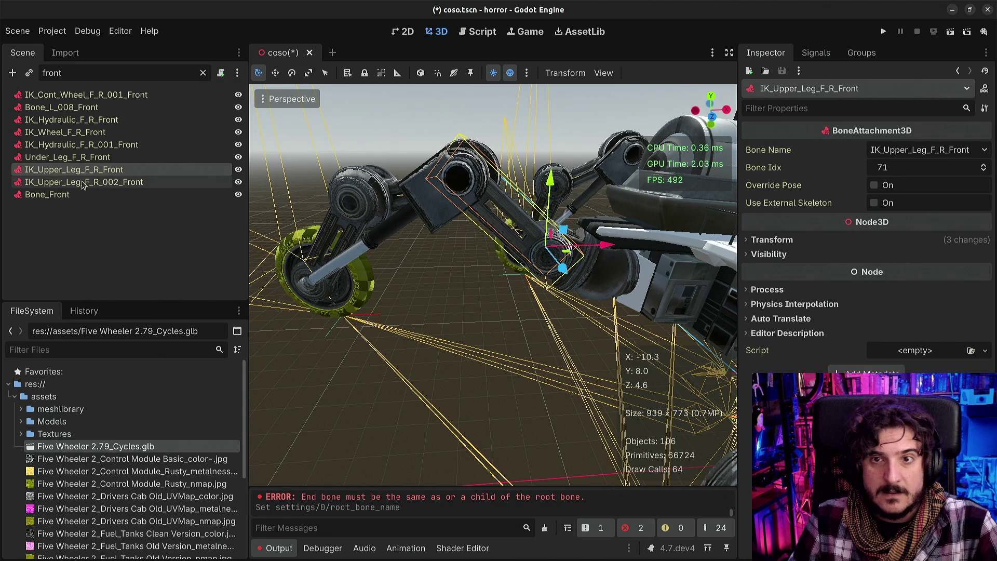
{"action": "left_click", "coordinate": [82, 182]}
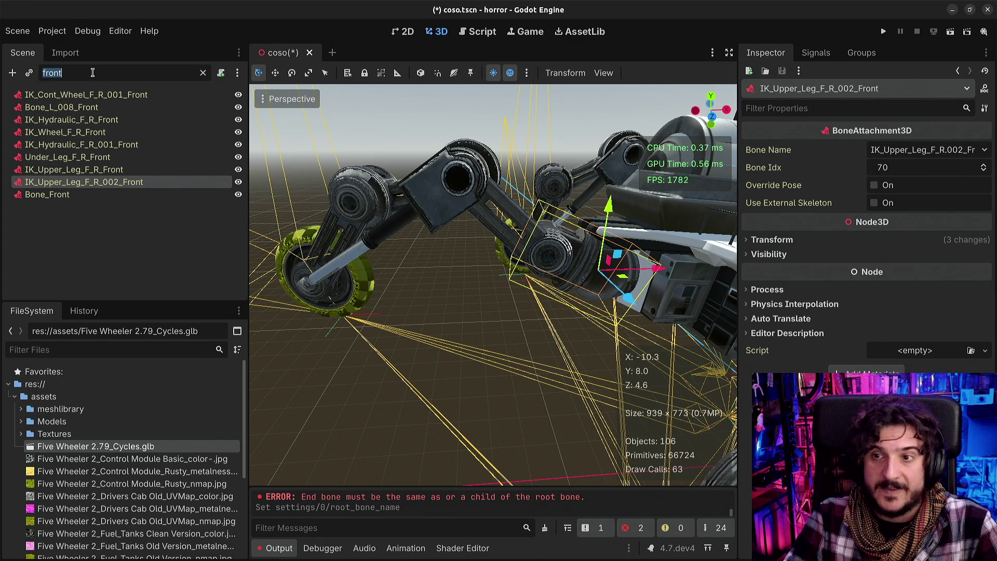
Filter the Scene tree for 'fa' and select FABRIK3D
{"action": "key", "text": "BackSpace"}
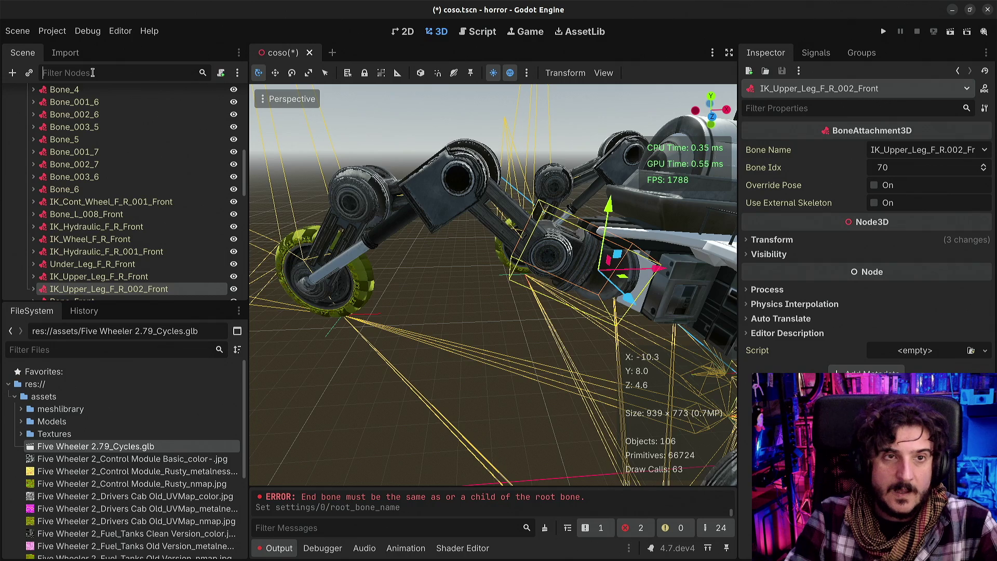
{"action": "type", "text": "fabr"}
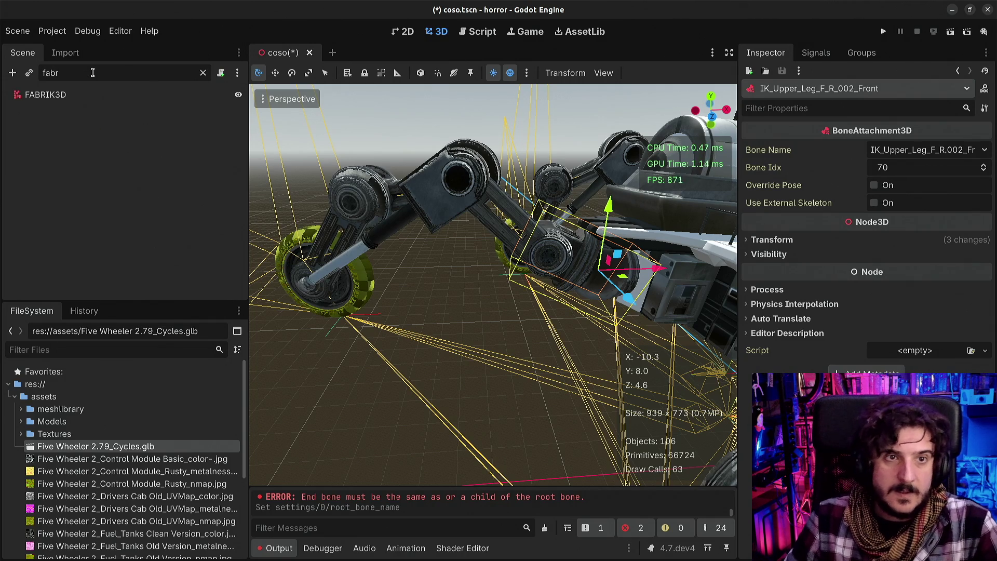
{"action": "left_click", "coordinate": [52, 95]}
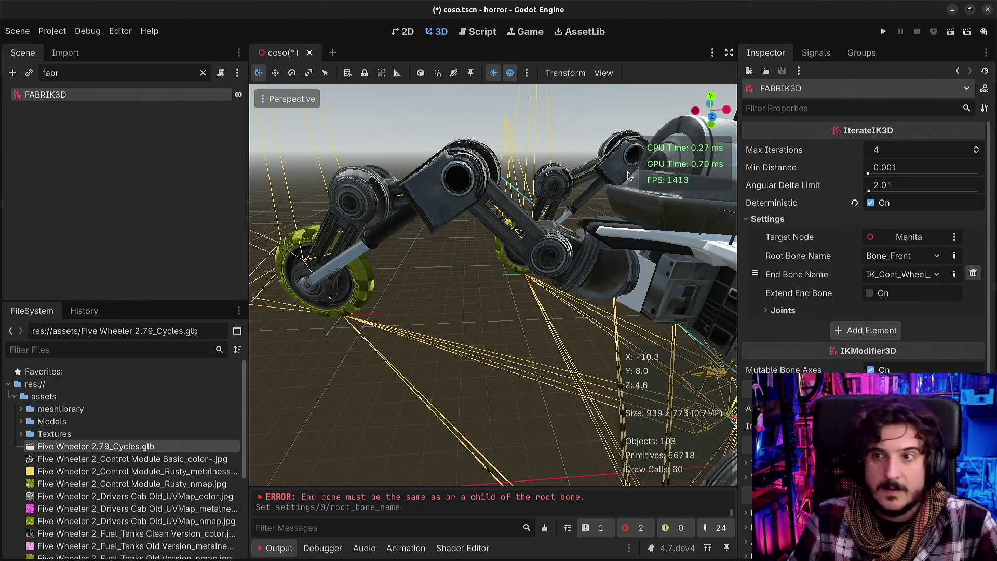
Set FABRIK3D's end bone to IK_Upper_Leg_F_R.002_Front
{"action": "left_click", "coordinate": [916, 276]}
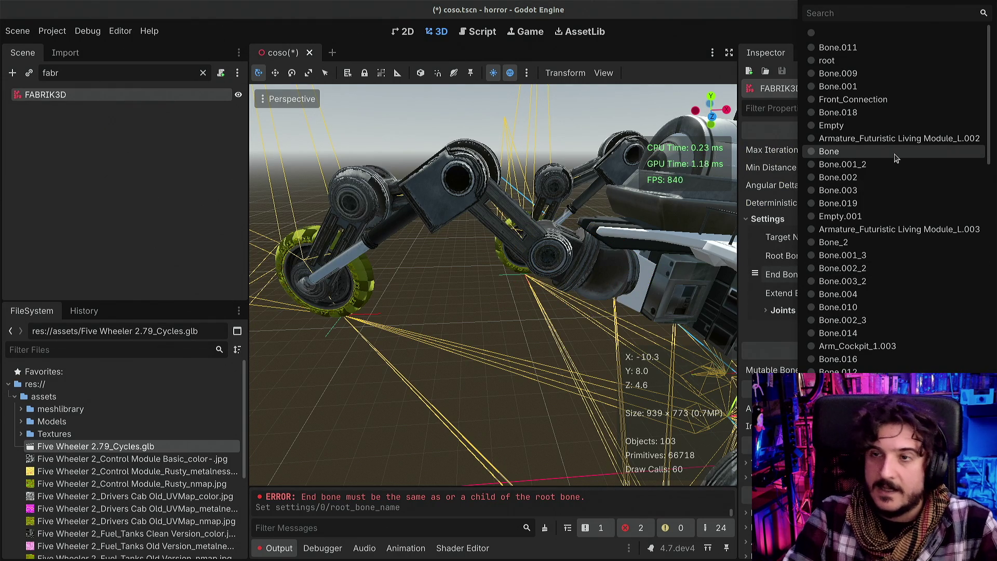
{"action": "type", "text": "ik_upper_leg"}
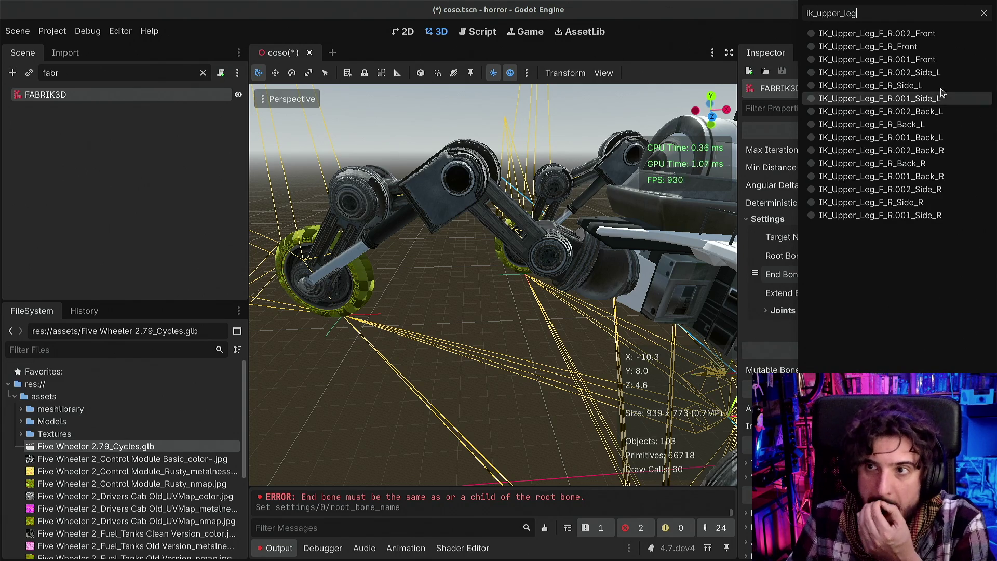
{"action": "left_click", "coordinate": [917, 33]}
{"action": "left_click_drag", "start_coordinate": [398, 257], "coordinate": [399, 256]}
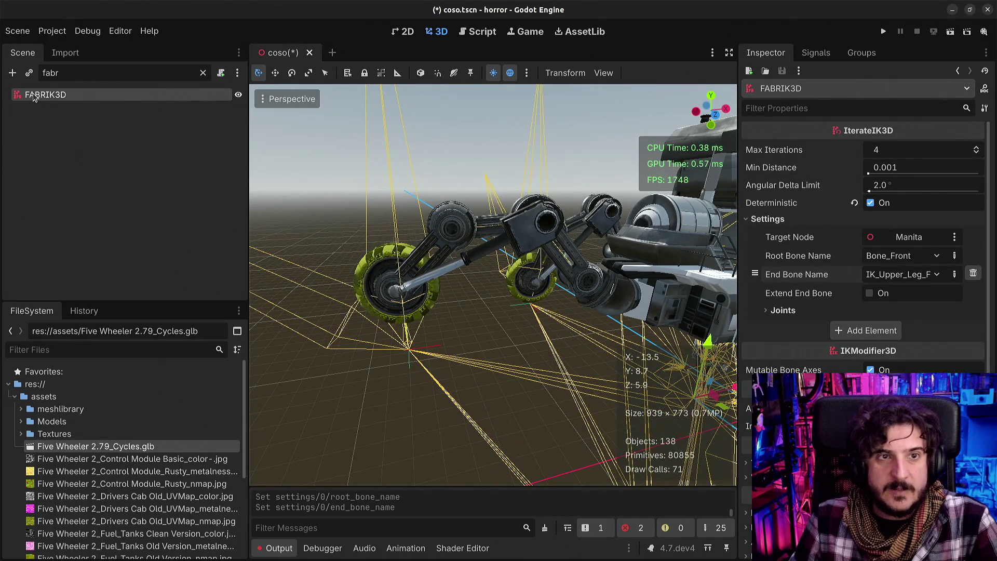
Filter the Scene tree for 'ma' and select the Manita node
{"action": "double_click", "coordinate": [99, 70]}
{"action": "key", "text": "BackSpace"}
{"action": "type", "text": "M"}
{"action": "key", "text": "BackSpace"}
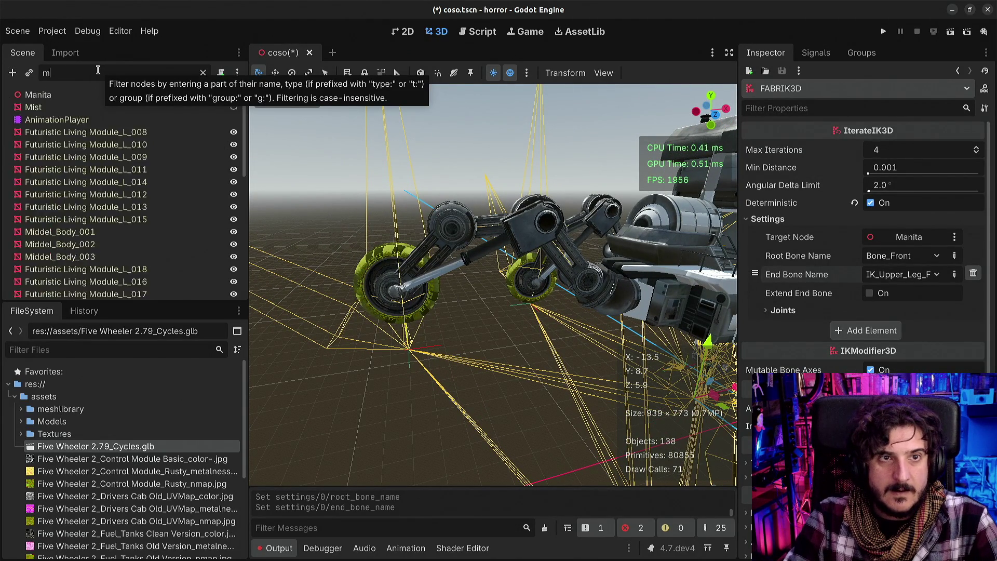
{"action": "type", "text": "ma"}
{"action": "left_click", "coordinate": [88, 94]}
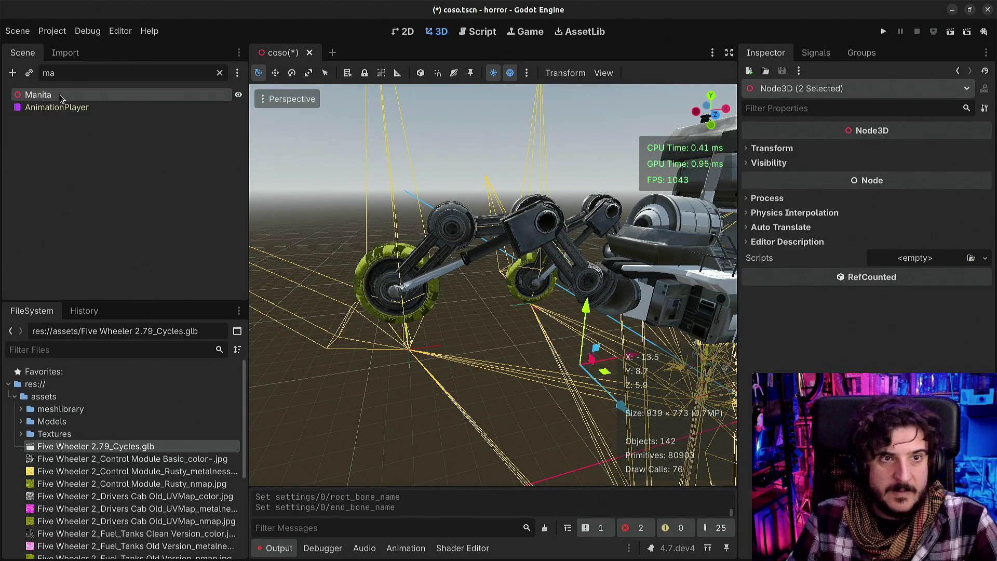
Raise Manita along Y, then shift it forward along Z and lower it slightly
{"action": "left_click_drag", "start_coordinate": [400, 259], "coordinate": [399, 224]}
{"action": "left_click_drag", "start_coordinate": [493, 285], "coordinate": [415, 286]}
{"action": "mouse_move", "coordinate": [449, 316]}
{"action": "left_mouse_down"}
{"action": "mouse_move", "coordinate": [536, 326]}
{"action": "mouse_move", "coordinate": [509, 323]}
{"action": "left_mouse_up"}
{"action": "mouse_move", "coordinate": [454, 255]}
{"action": "left_mouse_down"}
{"action": "mouse_move", "coordinate": [487, 269]}
{"action": "mouse_move", "coordinate": [609, 250]}
{"action": "left_mouse_up"}
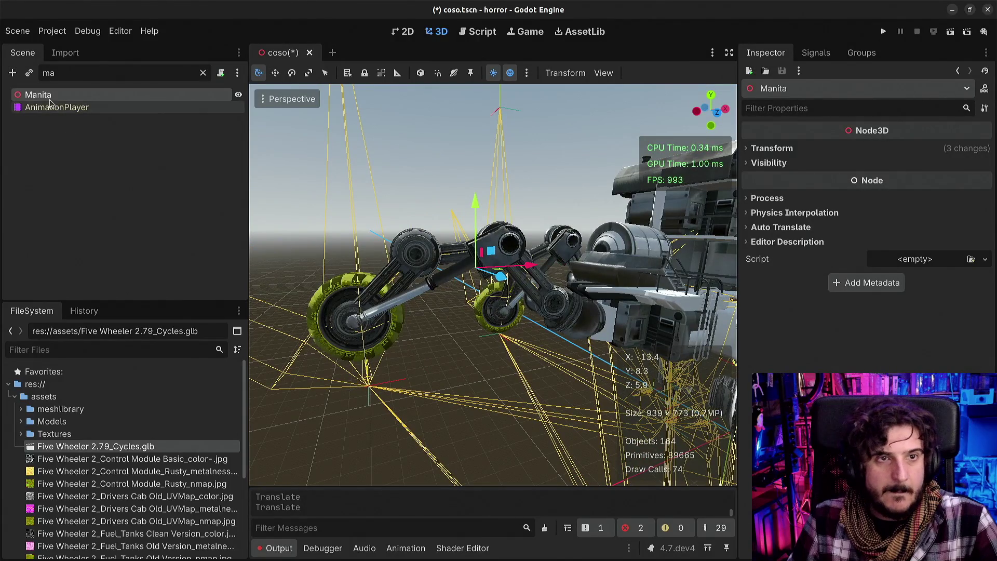
Clear the filter, undo Manita's last translate, and cut Manita with Ctrl+X
{"action": "key", "text": "BackSpace"}
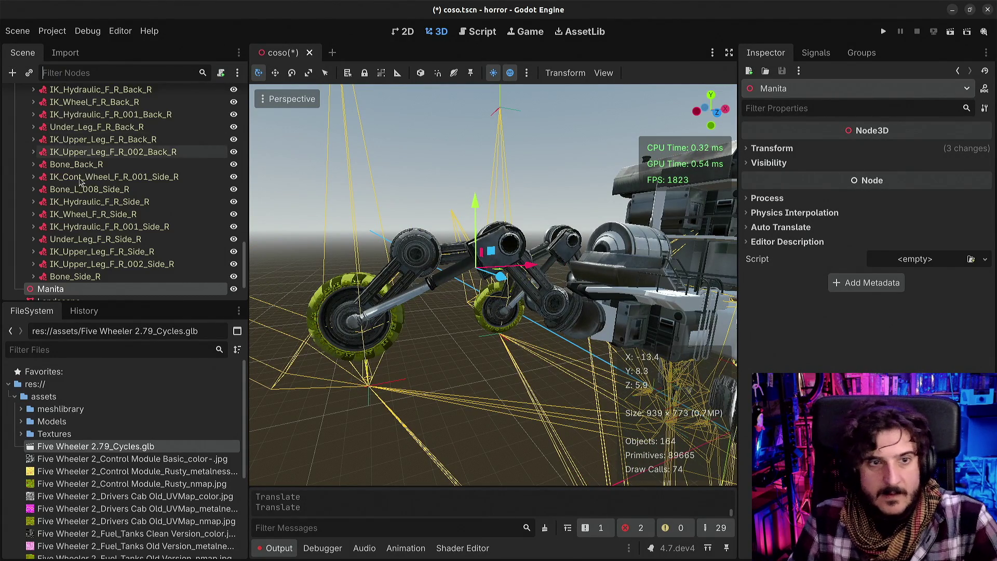
{"action": "scroll", "coordinate": [96, 237], "scroll_direction": "down", "scroll_amount": 3}
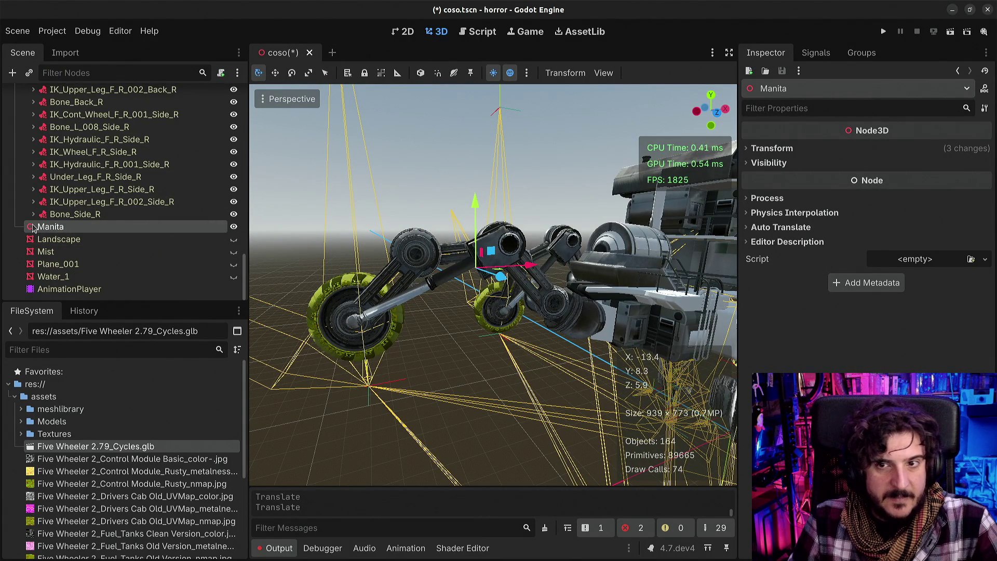
{"action": "key", "text": "ctrl+z"}
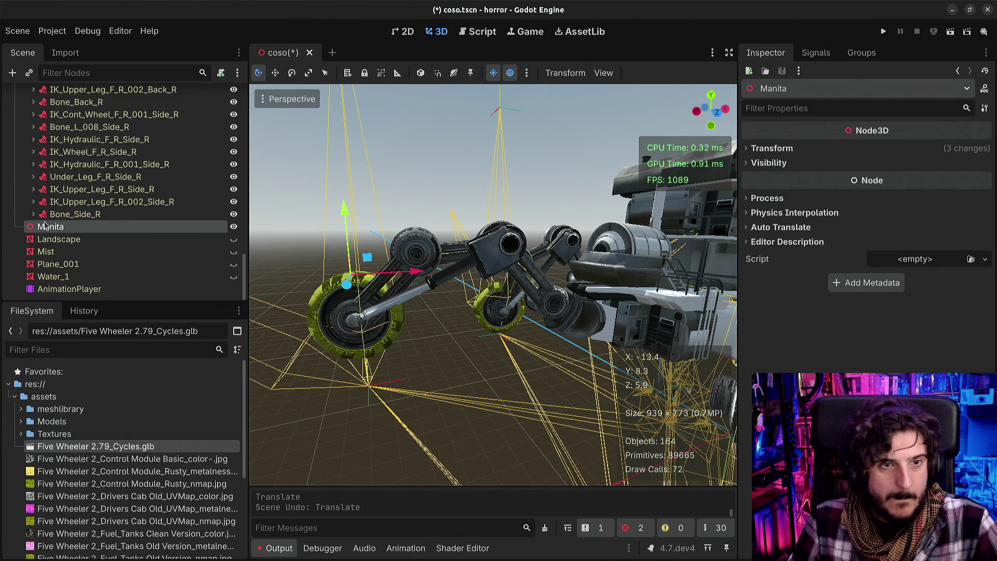
{"action": "key", "text": "ctrl+x"}
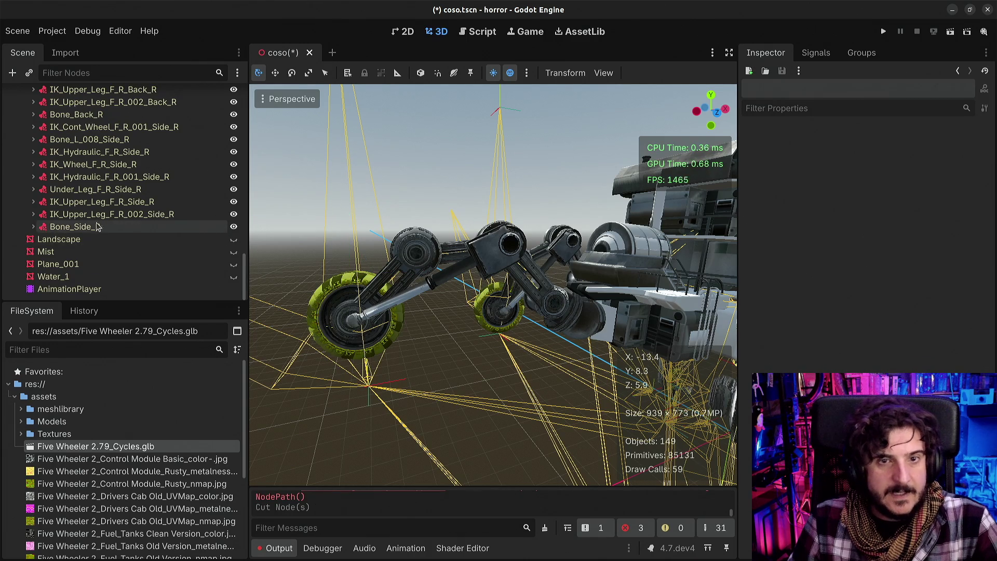
Paste Manita under the IK_Upper_Leg_F_R_002_Front attachment, found by filtering 'front'
{"action": "scroll", "coordinate": [98, 224], "scroll_direction": "up", "scroll_amount": 5}
{"action": "scroll", "coordinate": [98, 224], "scroll_direction": "up", "scroll_amount": 5}
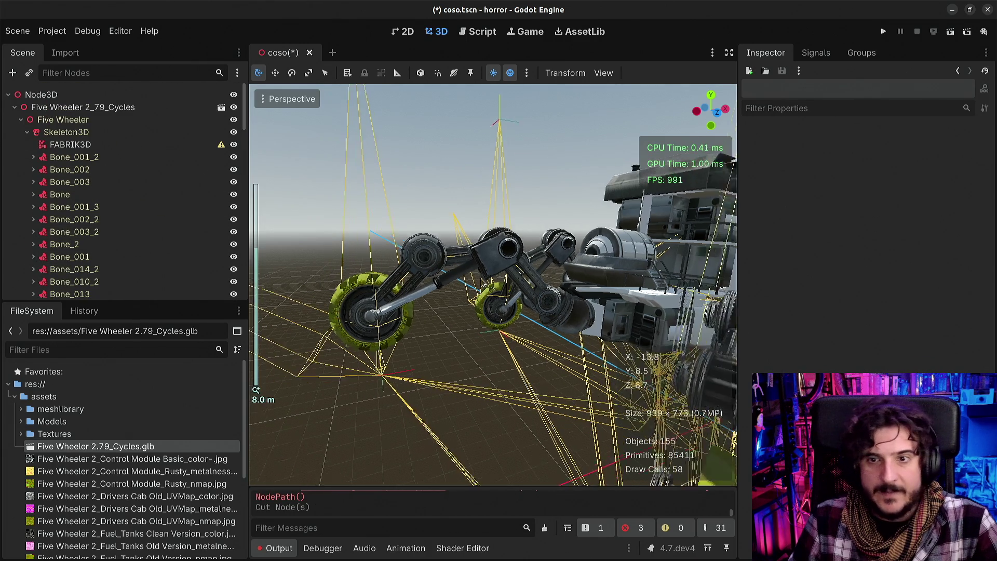
{"action": "left_click", "coordinate": [87, 66]}
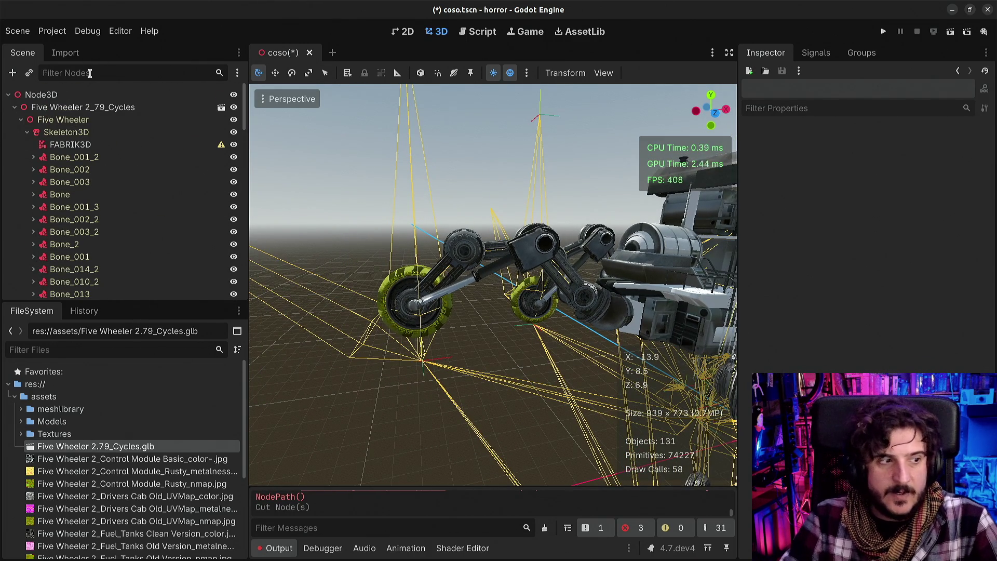
{"action": "type", "text": "bone_"}
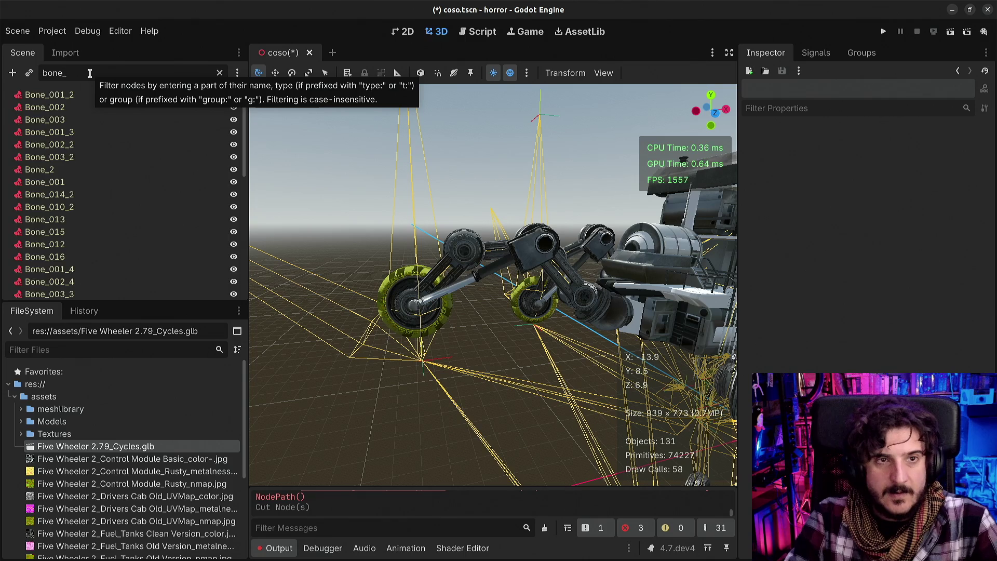
{"action": "type", "text": "fron"}
{"action": "left_click", "coordinate": [65, 95]}
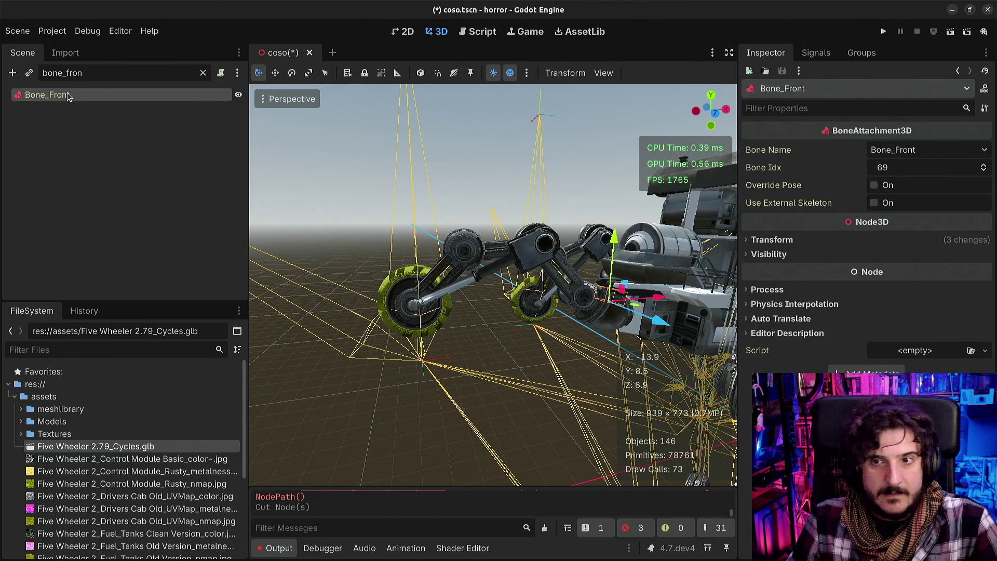
{"action": "double_click", "coordinate": [92, 74]}
{"action": "type", "text": "front"}
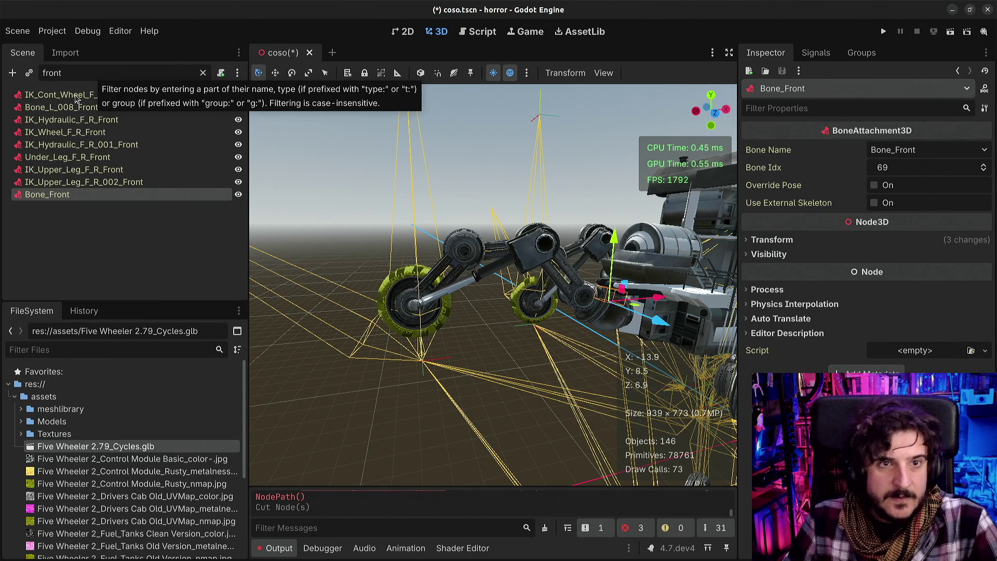
{"action": "left_click", "coordinate": [109, 96]}
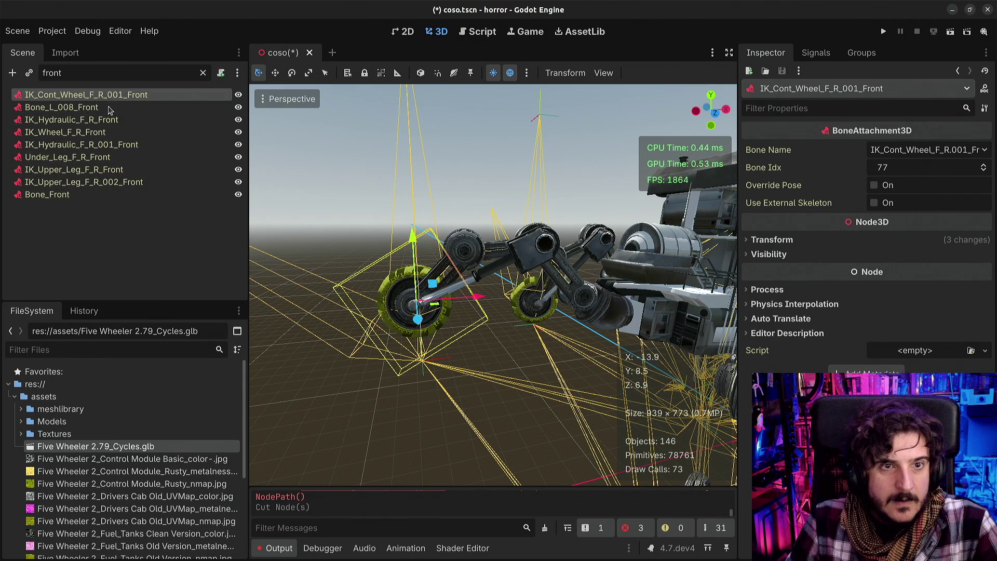
{"action": "left_click", "coordinate": [104, 186]}
{"action": "key", "text": "ctrl+v"}
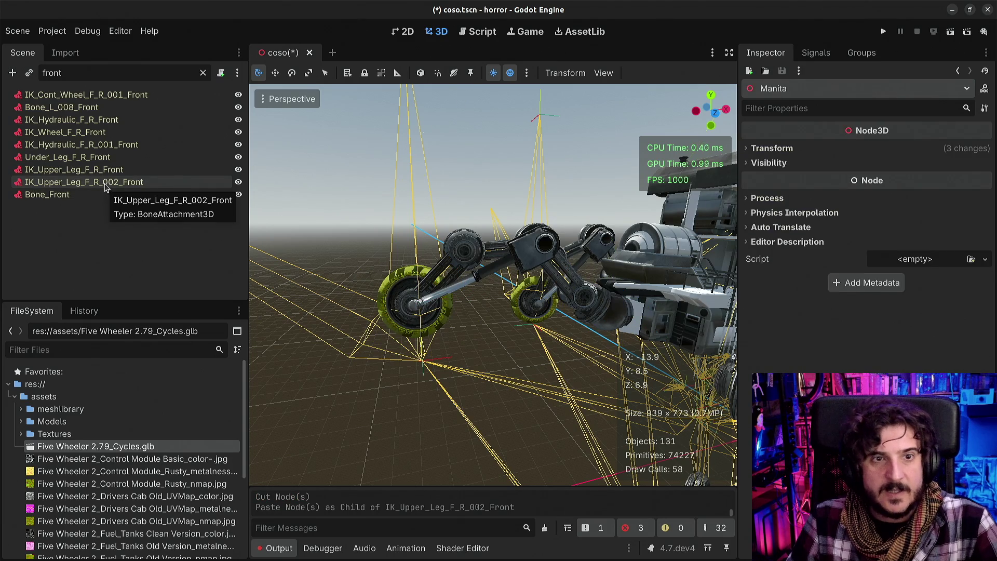
Clear the filter, select Manita under its new parent, and expand its Transform
{"action": "left_click", "coordinate": [105, 182]}
{"action": "left_click", "coordinate": [203, 73]}
{"action": "scroll", "coordinate": [107, 266], "scroll_direction": "down", "scroll_amount": 2}
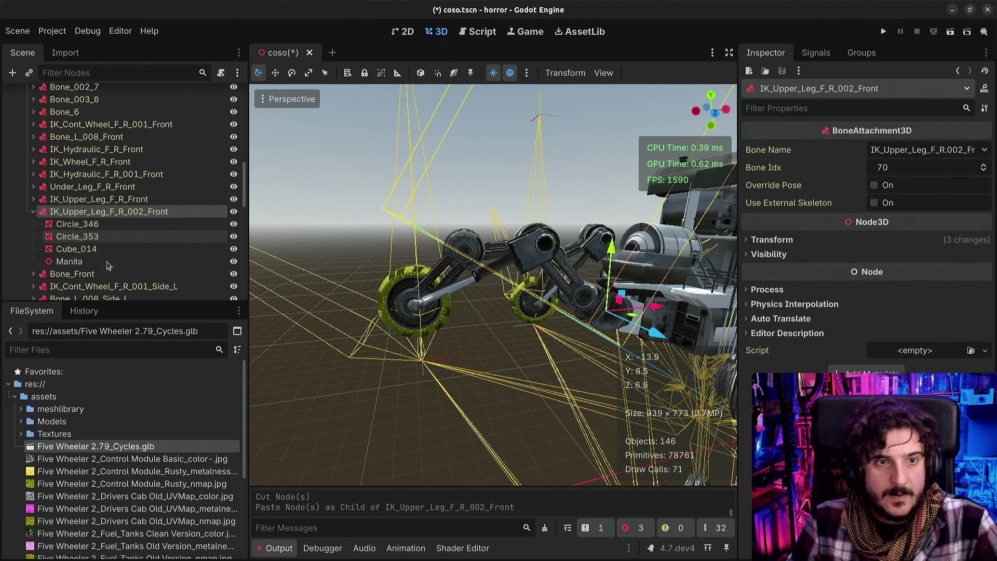
{"action": "left_click", "coordinate": [104, 262]}
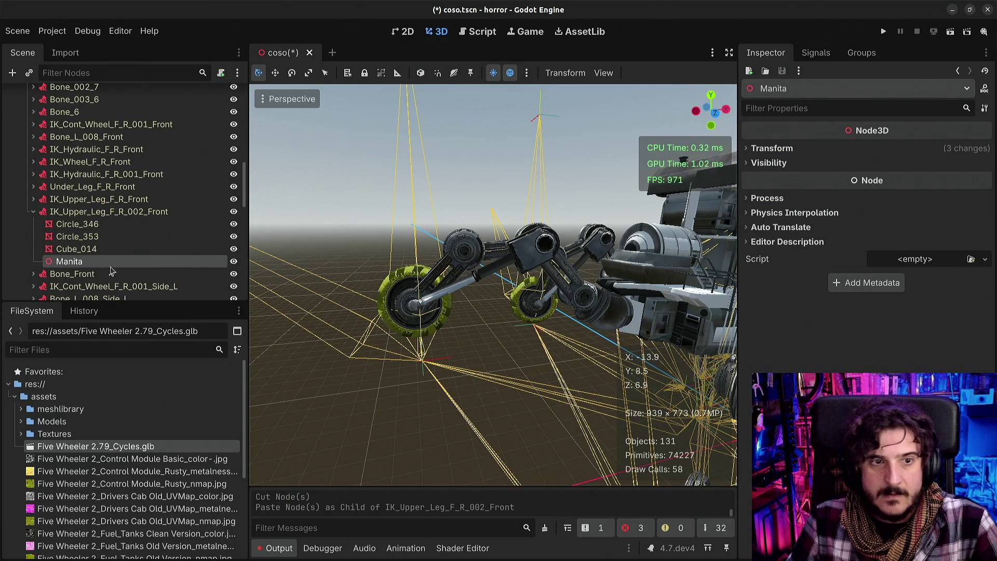
{"action": "left_click", "coordinate": [808, 148]}
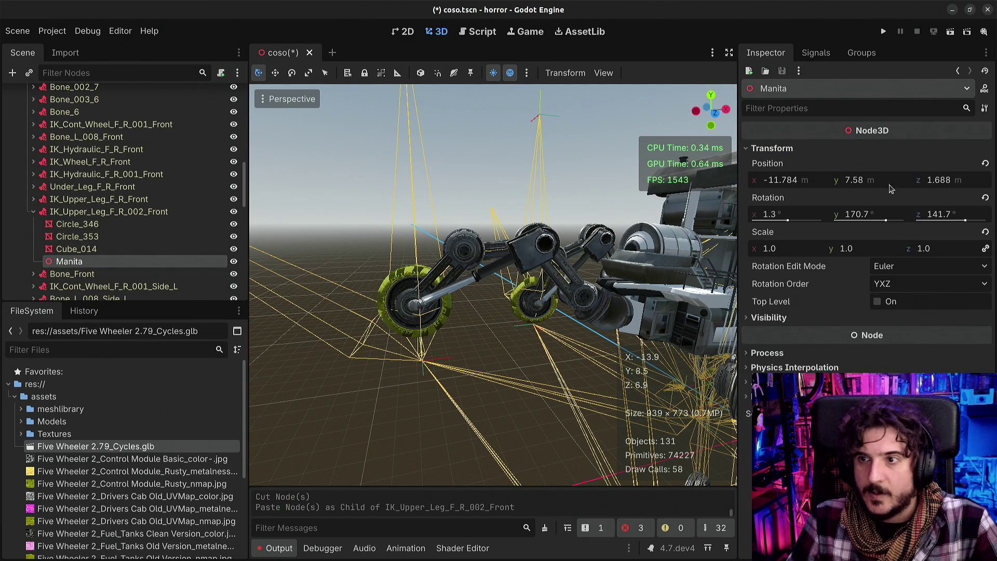
Revert Manita's position and rotation to zero, then select the FABRIK3D node
{"action": "left_click", "coordinate": [986, 163]}
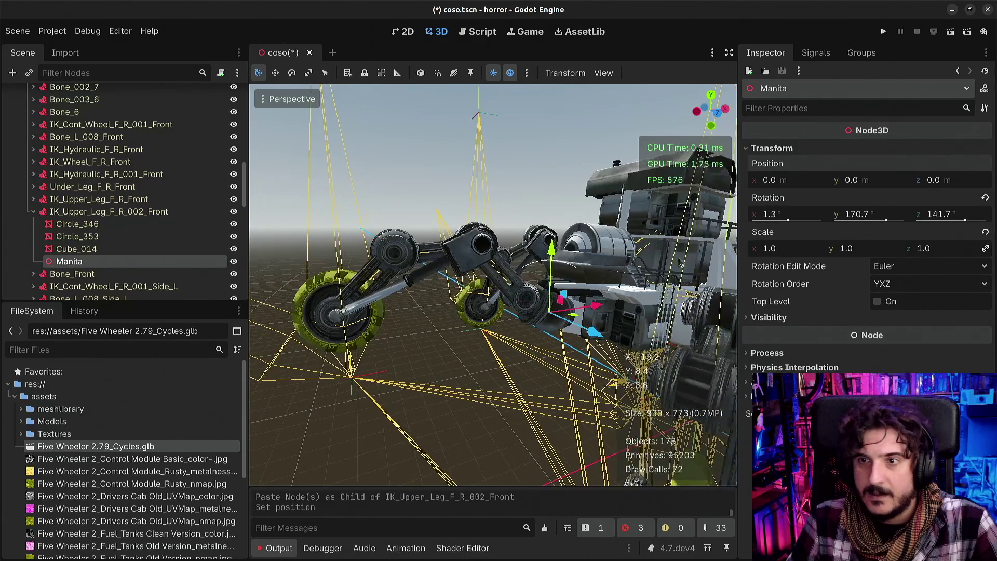
{"action": "left_click", "coordinate": [985, 198]}
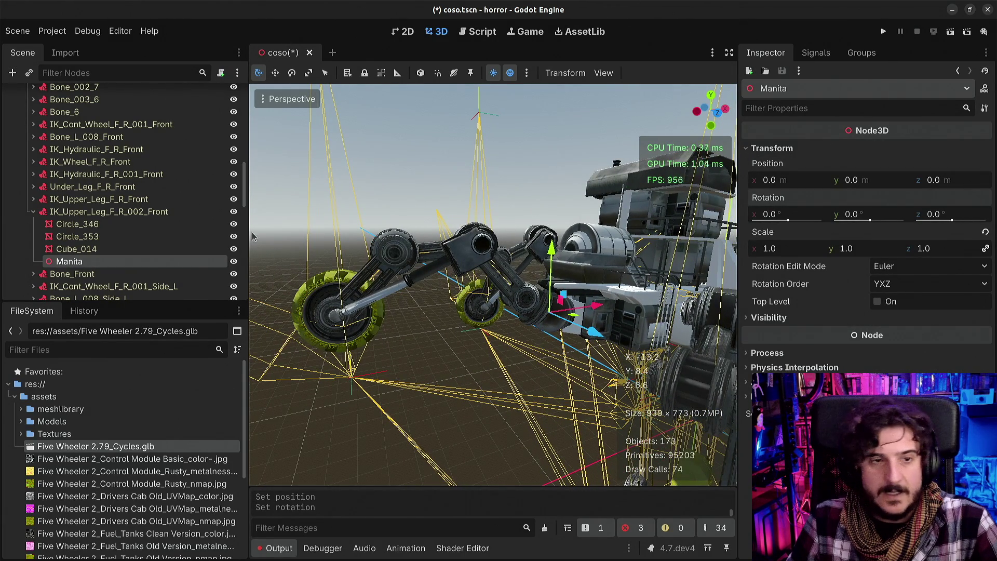
{"action": "scroll", "coordinate": [88, 245], "scroll_direction": "up", "scroll_amount": 5}
{"action": "scroll", "coordinate": [88, 245], "scroll_direction": "up", "scroll_amount": 5}
{"action": "left_click", "coordinate": [70, 144]}
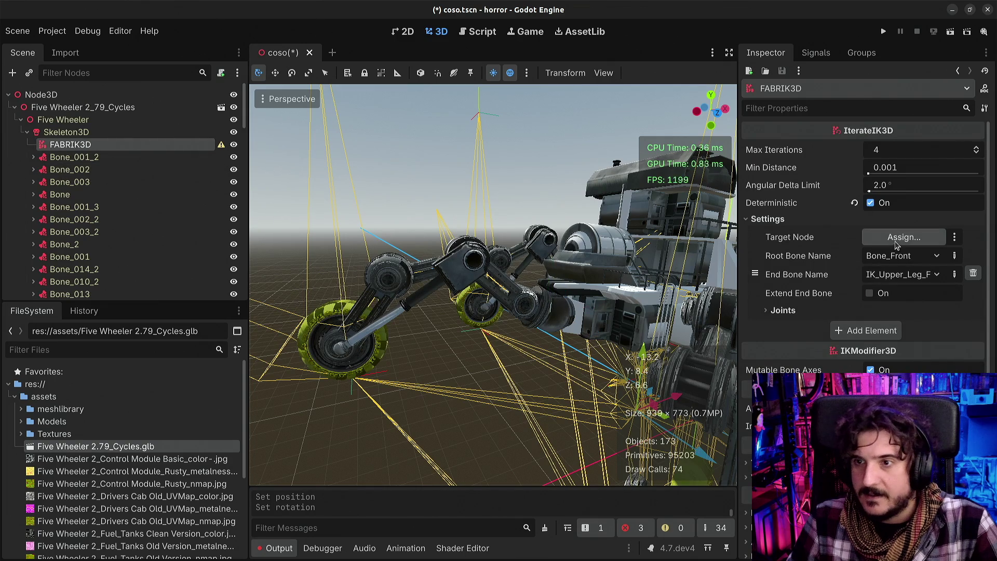
Assign Manita as FABRIK3D's Target Node and drag it upward to test the leg
{"action": "left_click", "coordinate": [895, 240]}
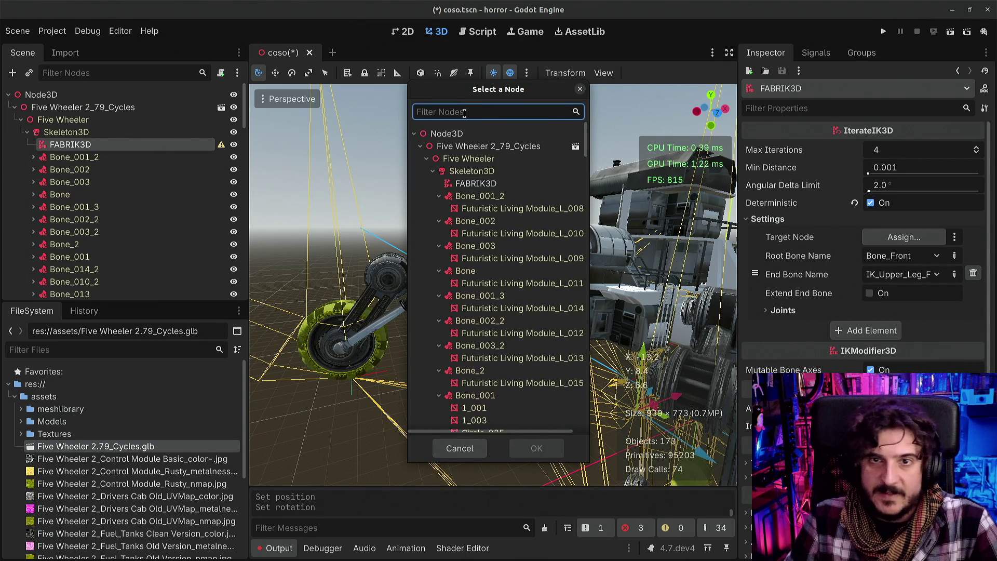
{"action": "type", "text": "man"}
{"action": "double_click", "coordinate": [475, 195]}
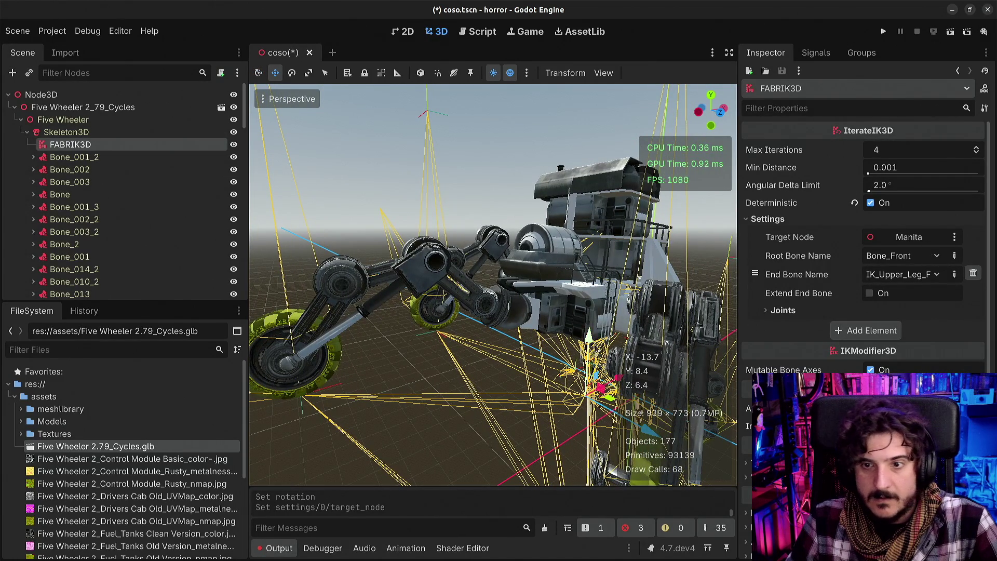
{"action": "mouse_move", "coordinate": [605, 387]}
{"action": "left_mouse_down"}
{"action": "mouse_move", "coordinate": [611, 332]}
{"action": "mouse_move", "coordinate": [644, 250]}
{"action": "mouse_move", "coordinate": [648, 319]}
{"action": "mouse_move", "coordinate": [587, 338]}
{"action": "mouse_move", "coordinate": [621, 377]}
{"action": "left_mouse_up"}
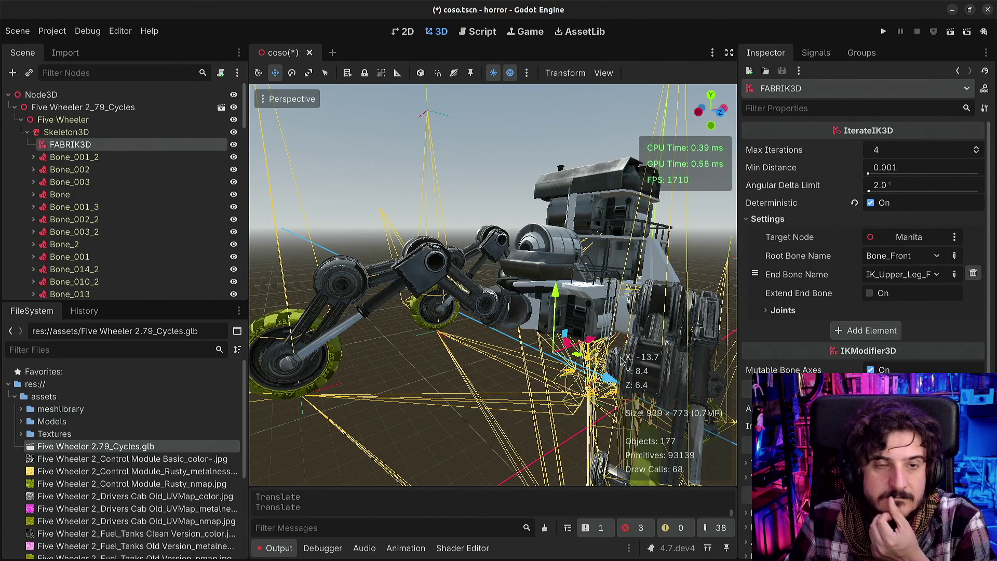
{"action": "scroll", "coordinate": [109, 213], "scroll_direction": "down", "scroll_amount": 15}
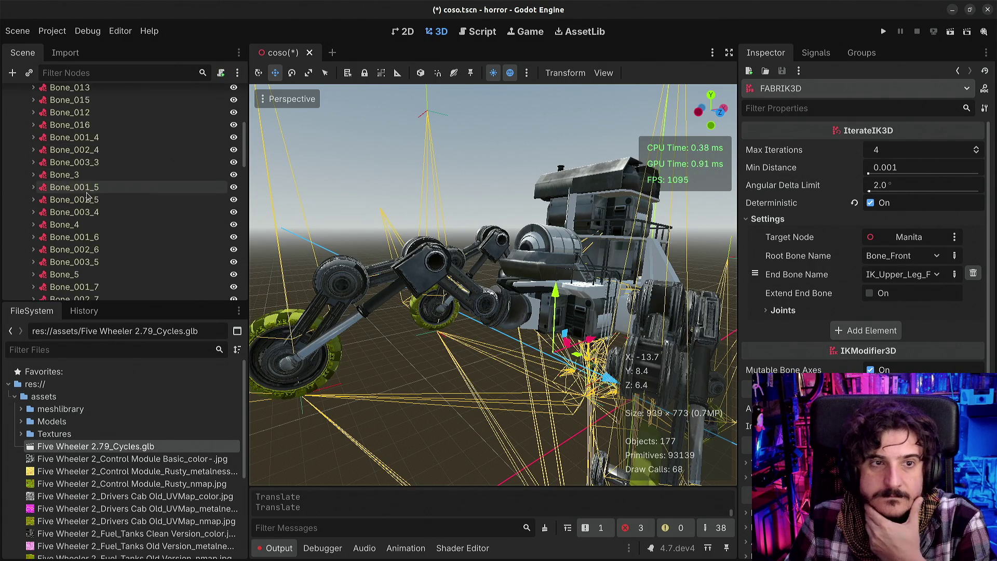
Select Manita and drag it upward, nudging it slightly higher
{"action": "scroll", "coordinate": [109, 213], "scroll_direction": "down", "scroll_amount": 5}
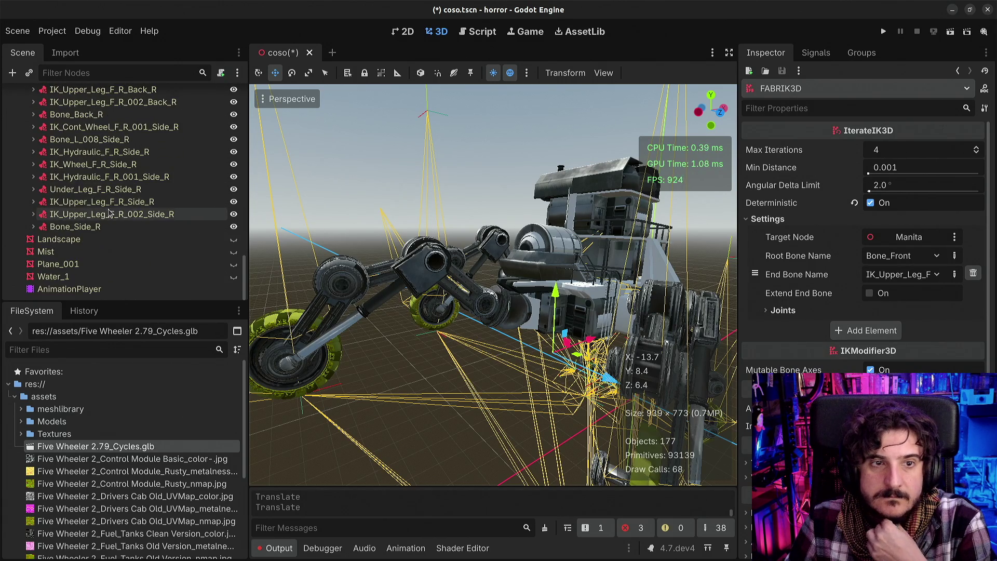
{"action": "scroll", "coordinate": [109, 213], "scroll_direction": "up", "scroll_amount": 10}
{"action": "scroll", "coordinate": [109, 213], "scroll_direction": "down", "scroll_amount": 4}
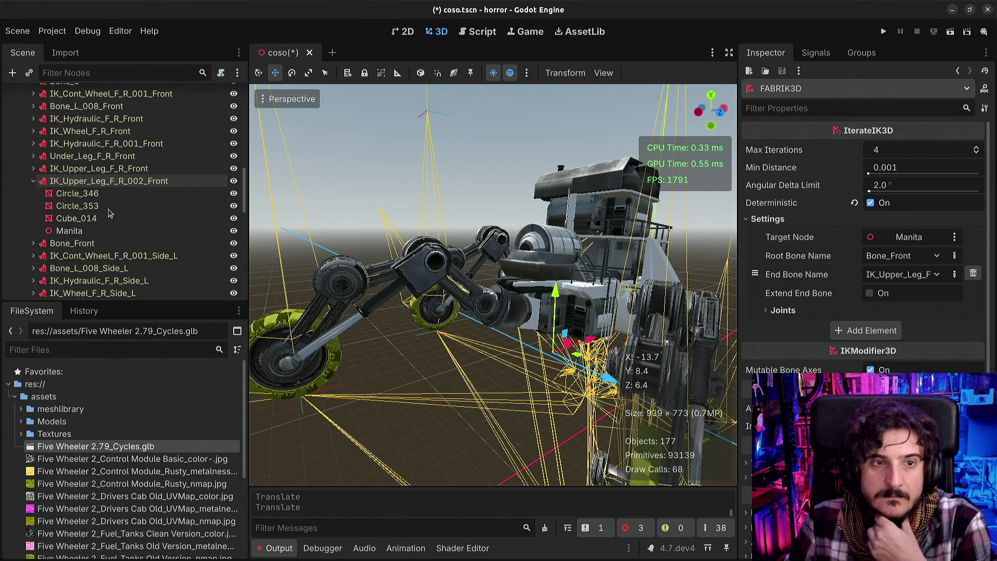
{"action": "left_click", "coordinate": [78, 205]}
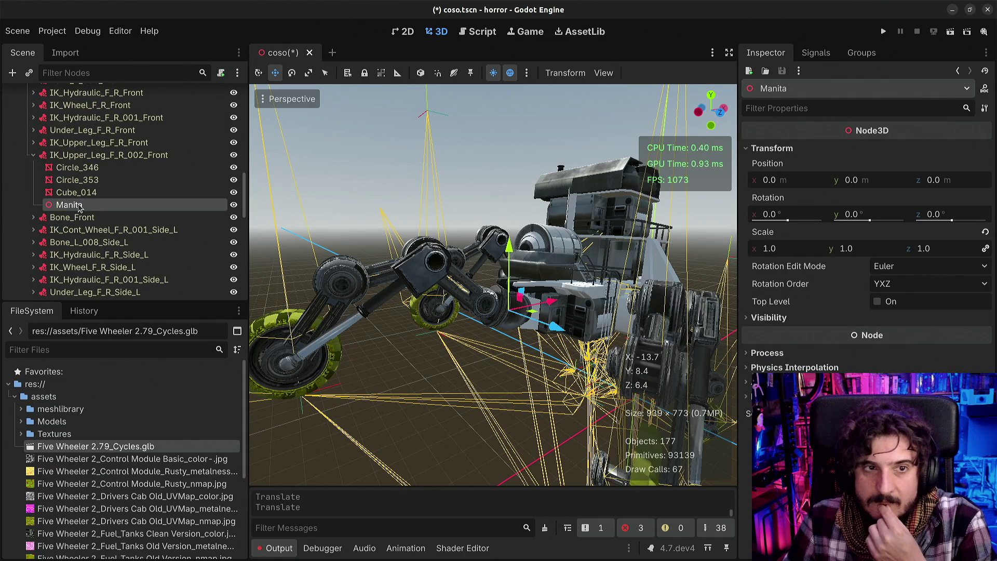
{"action": "mouse_move", "coordinate": [516, 251]}
{"action": "left_mouse_down"}
{"action": "mouse_move", "coordinate": [508, 277]}
{"action": "mouse_move", "coordinate": [556, 329]}
{"action": "mouse_move", "coordinate": [553, 317]}
{"action": "left_mouse_up"}
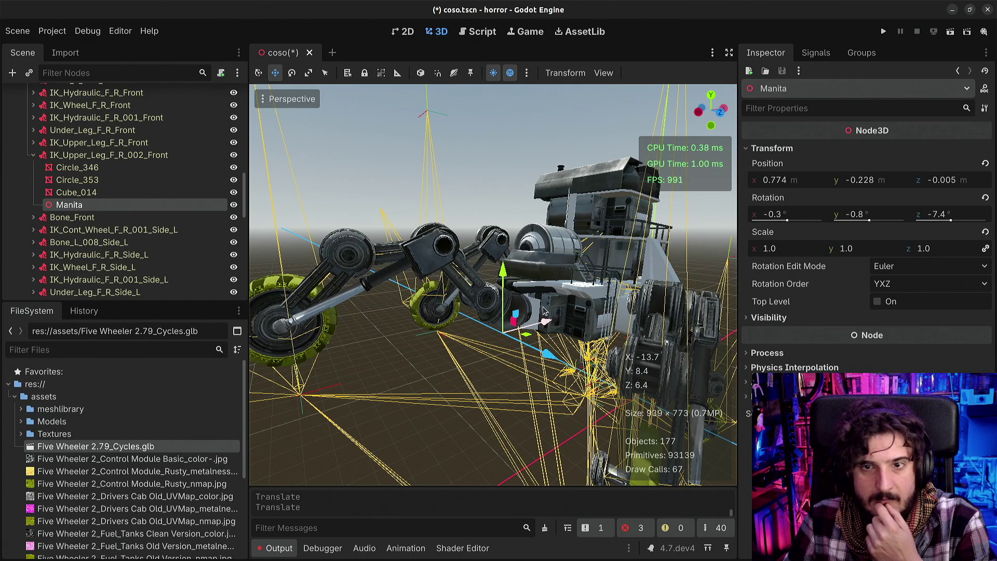
{"action": "left_click_drag", "start_coordinate": [505, 278], "coordinate": [503, 266]}
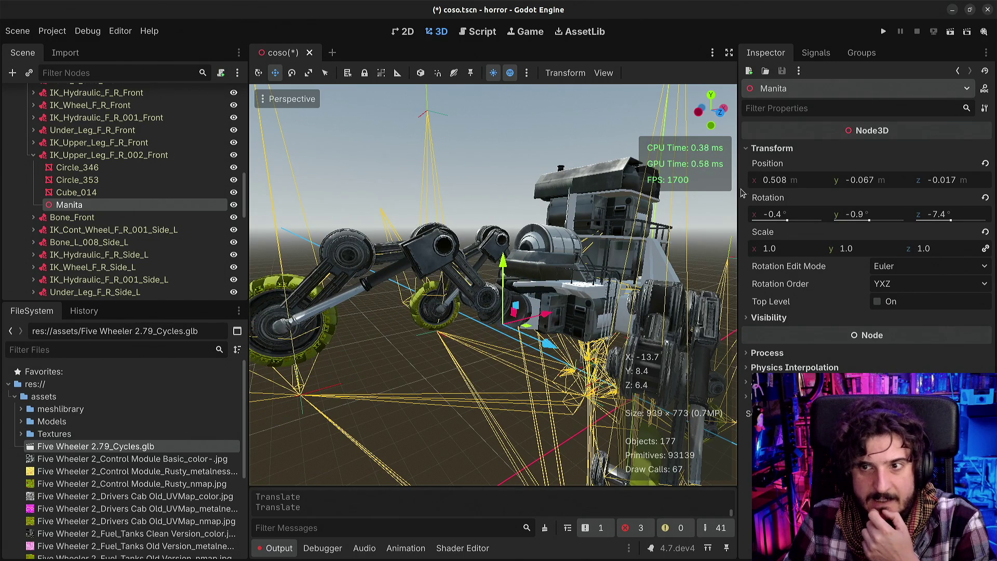
Widen the viewport, fly closer, move Manita to about 0.371, 0.001, -0.022, then select FABRIK3D
{"action": "left_click_drag", "start_coordinate": [744, 193], "coordinate": [801, 194]}
{"action": "key", "text": "w"}
{"action": "key", "text": "w"}
{"action": "mouse_move", "coordinate": [614, 305]}
{"action": "left_mouse_down"}
{"action": "mouse_move", "coordinate": [618, 295]}
{"action": "mouse_move", "coordinate": [666, 306]}
{"action": "mouse_move", "coordinate": [646, 304]}
{"action": "mouse_move", "coordinate": [656, 306]}
{"action": "left_mouse_up"}
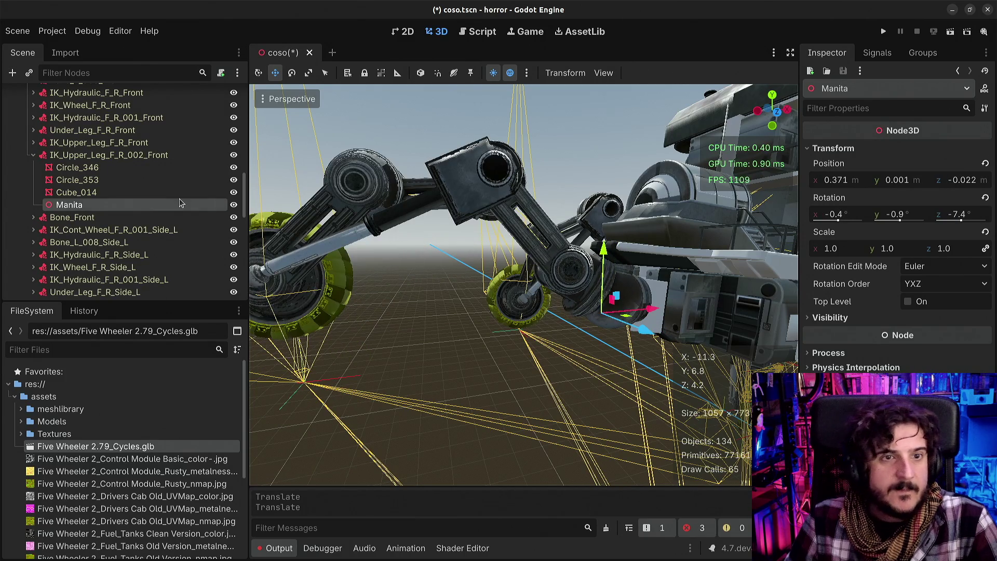
{"action": "scroll", "coordinate": [100, 147], "scroll_direction": "up", "scroll_amount": 15}
{"action": "left_click", "coordinate": [101, 146]}
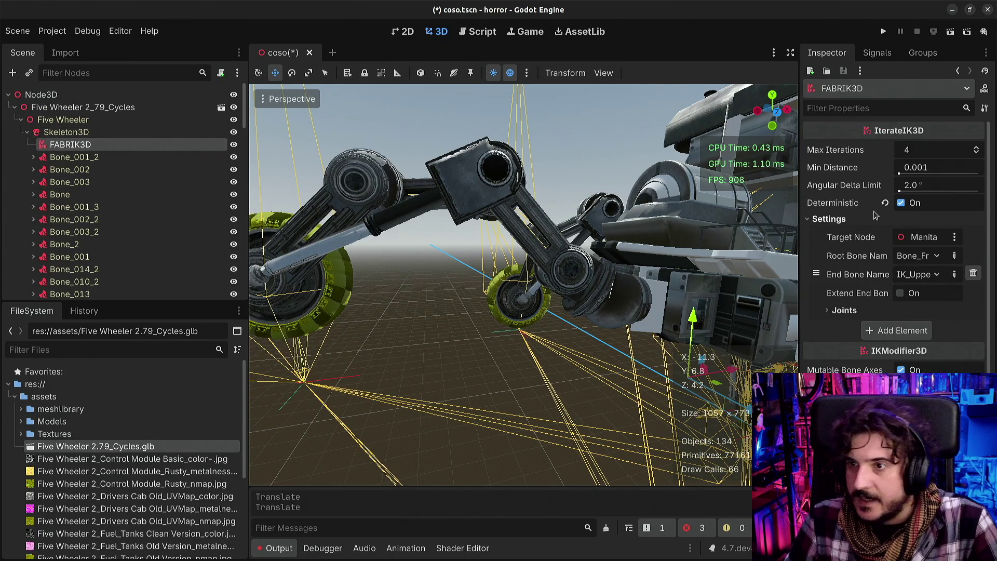
Try Max Iterations 14 and a higher Min Distance while dragging the target, then revert to 4 and 0.001
{"action": "left_click", "coordinate": [976, 150]}
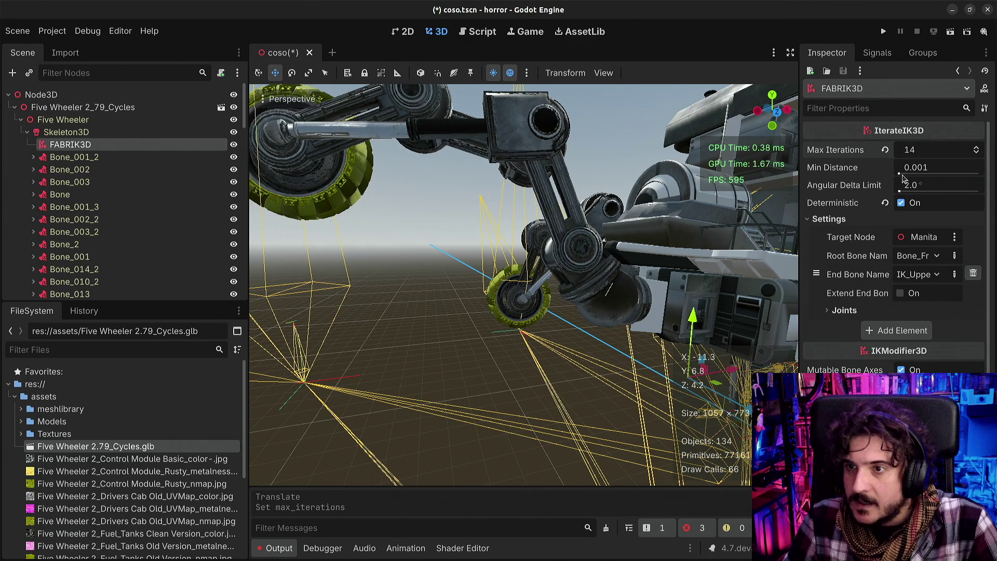
{"action": "left_click_drag", "start_coordinate": [899, 173], "coordinate": [902, 175]}
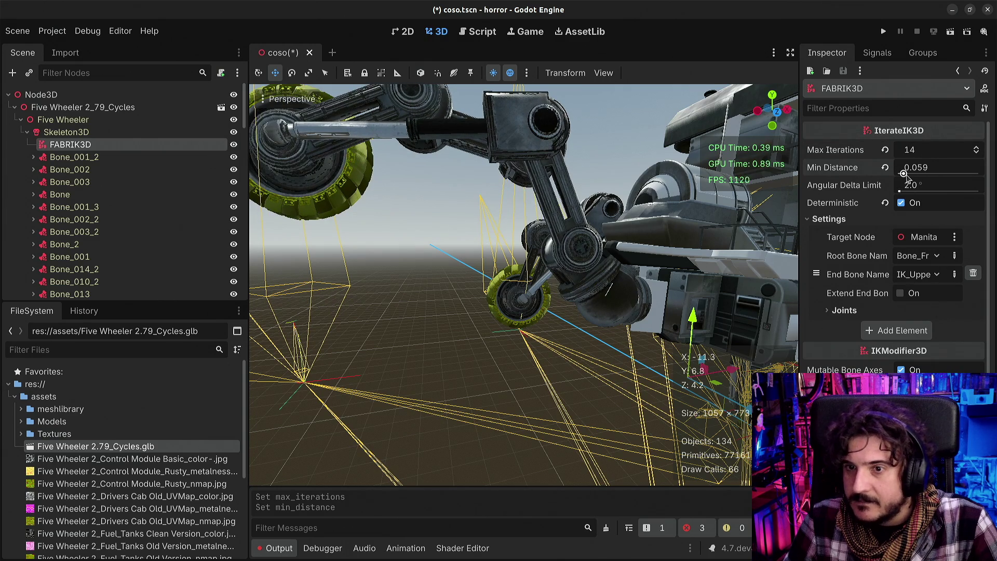
{"action": "mouse_move", "coordinate": [727, 368]}
{"action": "left_mouse_down"}
{"action": "mouse_move", "coordinate": [696, 332]}
{"action": "mouse_move", "coordinate": [690, 271]}
{"action": "left_mouse_up"}
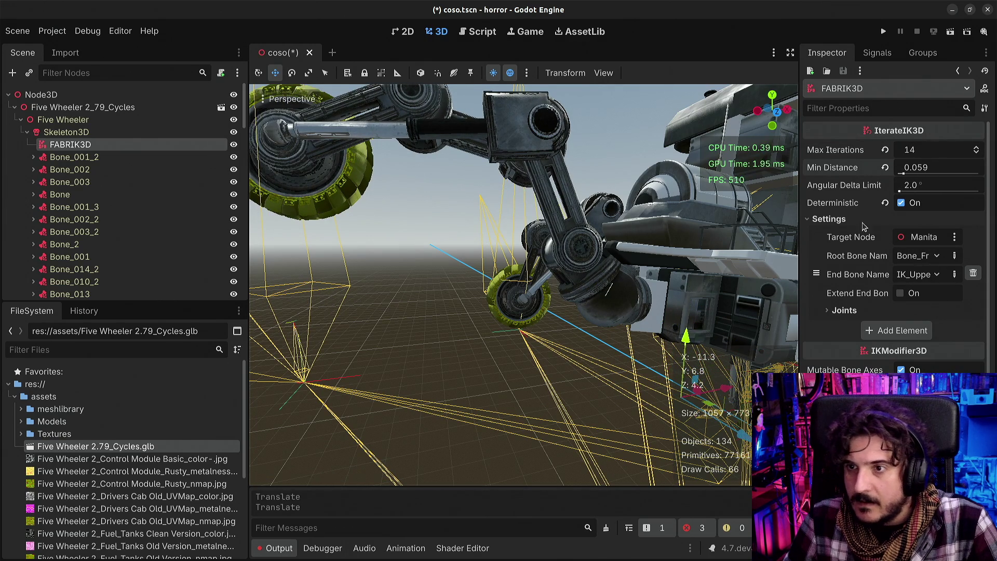
{"action": "left_click", "coordinate": [885, 167]}
{"action": "mouse_move", "coordinate": [685, 363]}
{"action": "left_mouse_down"}
{"action": "mouse_move", "coordinate": [678, 311]}
{"action": "mouse_move", "coordinate": [654, 299]}
{"action": "left_mouse_up"}
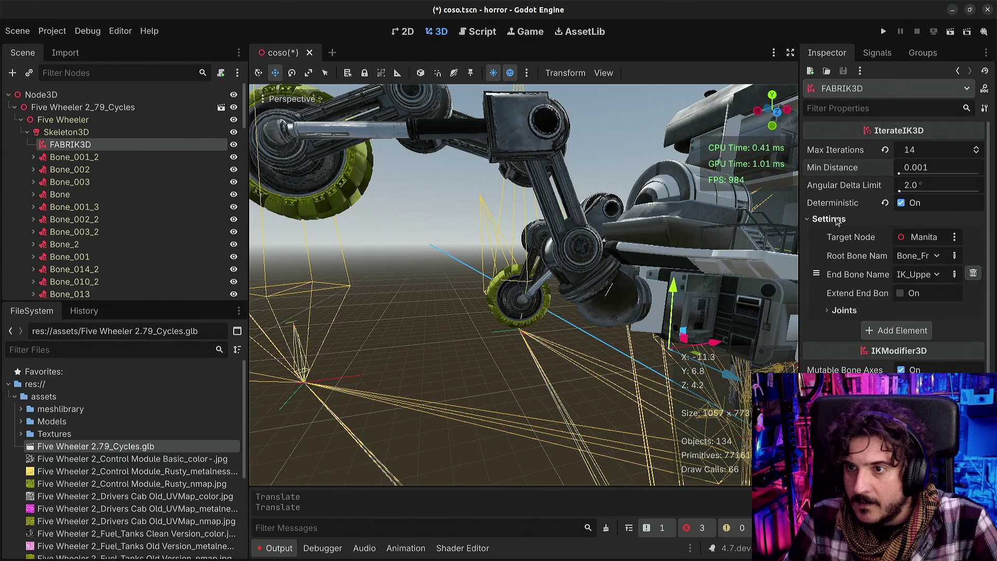
{"action": "left_click", "coordinate": [885, 150]}
Move the IK target around to test the leg, undo one move, and turn off Deterministic
{"action": "mouse_move", "coordinate": [717, 353]}
{"action": "left_mouse_down"}
{"action": "mouse_move", "coordinate": [727, 348]}
{"action": "mouse_move", "coordinate": [722, 337]}
{"action": "left_mouse_up"}
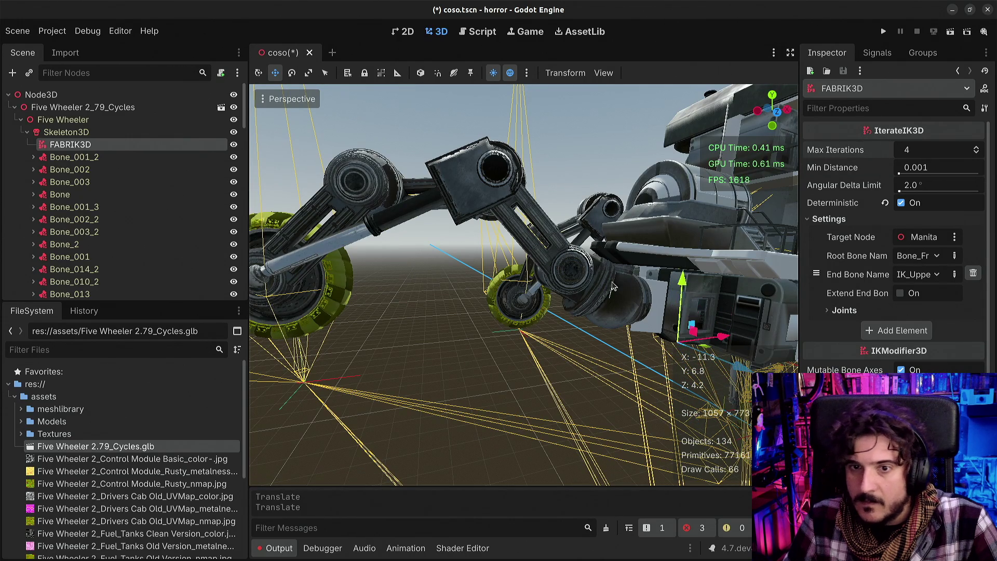
{"action": "key", "text": "ctrl+z"}
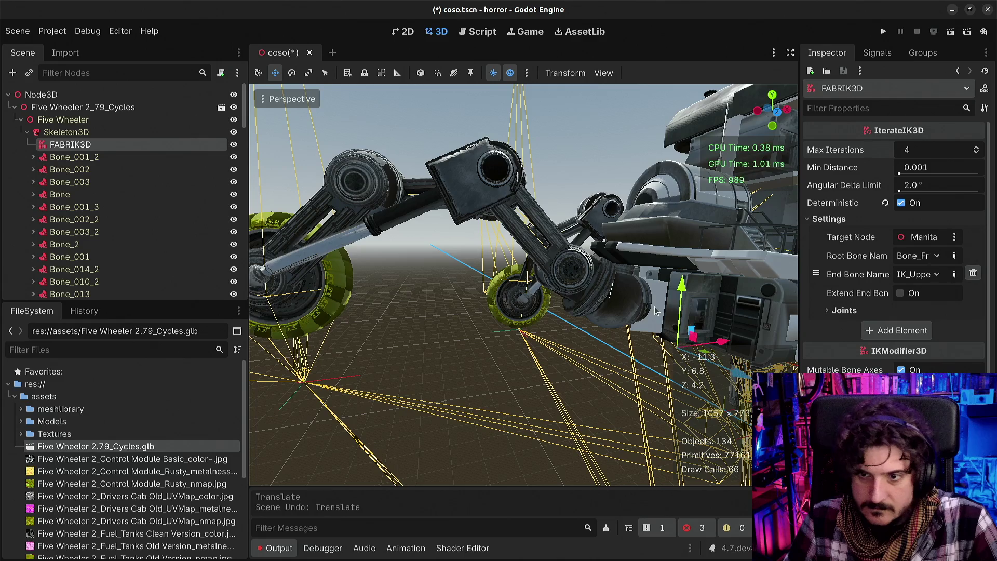
{"action": "mouse_move", "coordinate": [641, 273]}
{"action": "left_mouse_down"}
{"action": "mouse_move", "coordinate": [617, 236]}
{"action": "mouse_move", "coordinate": [627, 235]}
{"action": "left_mouse_up"}
{"action": "left_click_drag", "start_coordinate": [655, 292], "coordinate": [619, 294]}
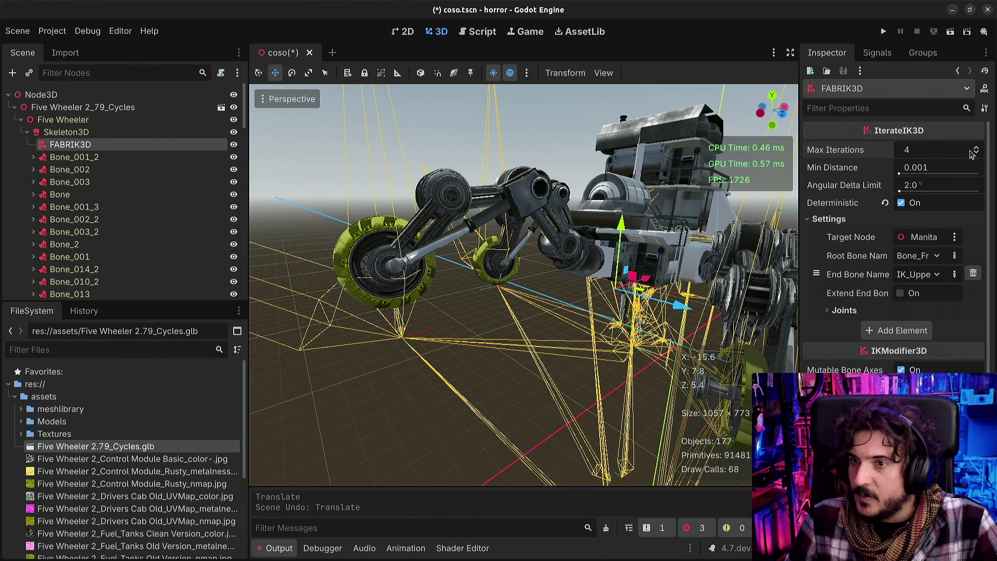
{"action": "left_click", "coordinate": [901, 204]}
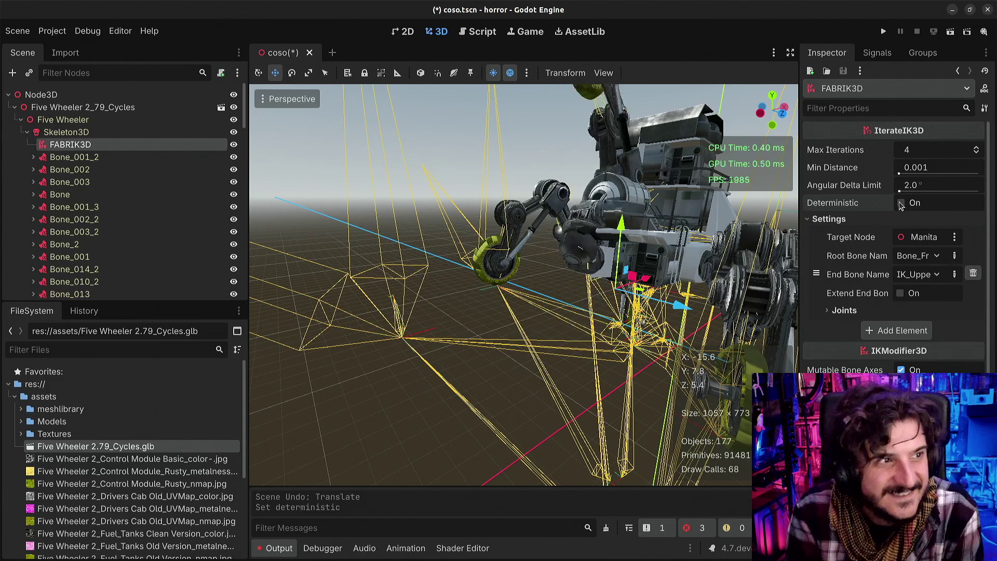
Select Manita and revert its rotation and position to zero
{"action": "scroll", "coordinate": [70, 248], "scroll_direction": "down", "scroll_amount": 10}
{"action": "scroll", "coordinate": [70, 249], "scroll_direction": "up", "scroll_amount": 10}
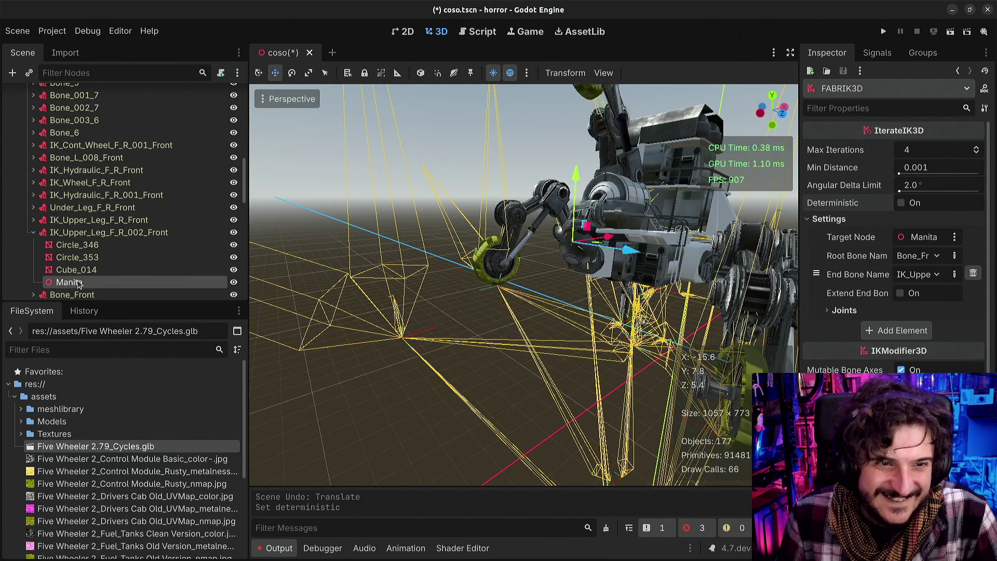
{"action": "left_click", "coordinate": [69, 282]}
{"action": "left_click", "coordinate": [985, 197]}
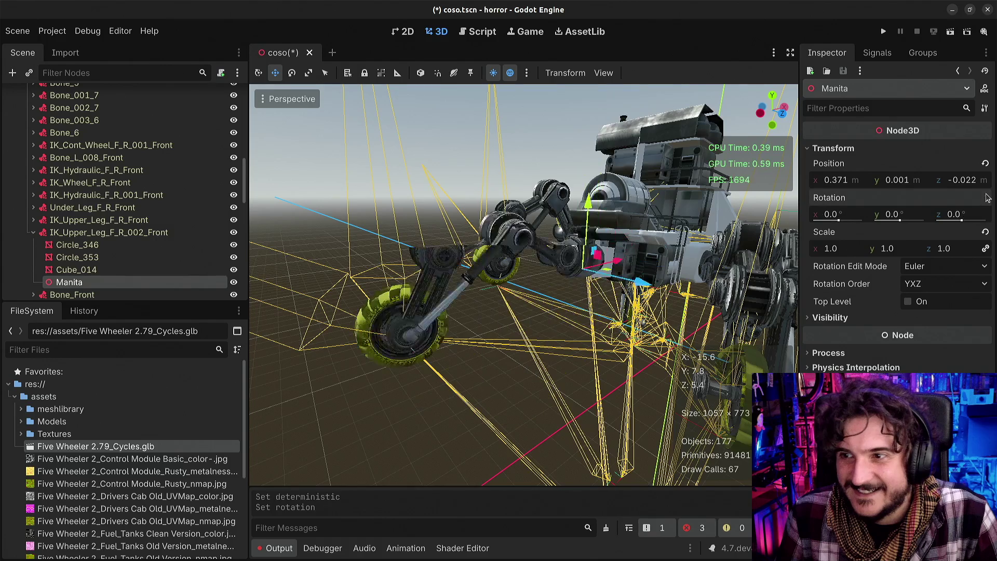
{"action": "left_click", "coordinate": [985, 163]}
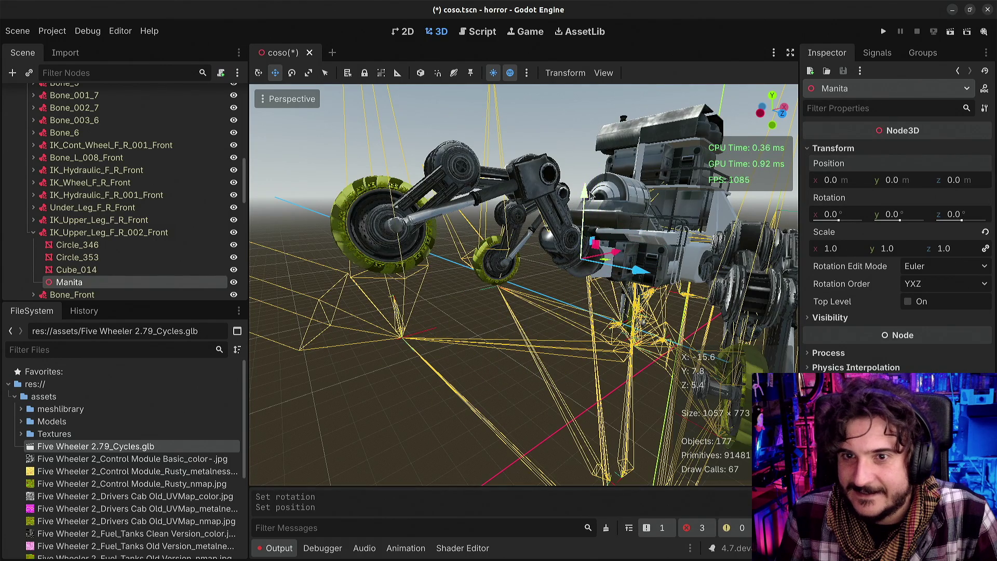
Drag Manita down to about 0.257, -0.196, 0.02 so the front leg bends after it
{"action": "mouse_move", "coordinate": [586, 197]}
{"action": "left_mouse_down"}
{"action": "mouse_move", "coordinate": [587, 208]}
{"action": "mouse_move", "coordinate": [605, 193]}
{"action": "left_mouse_up"}
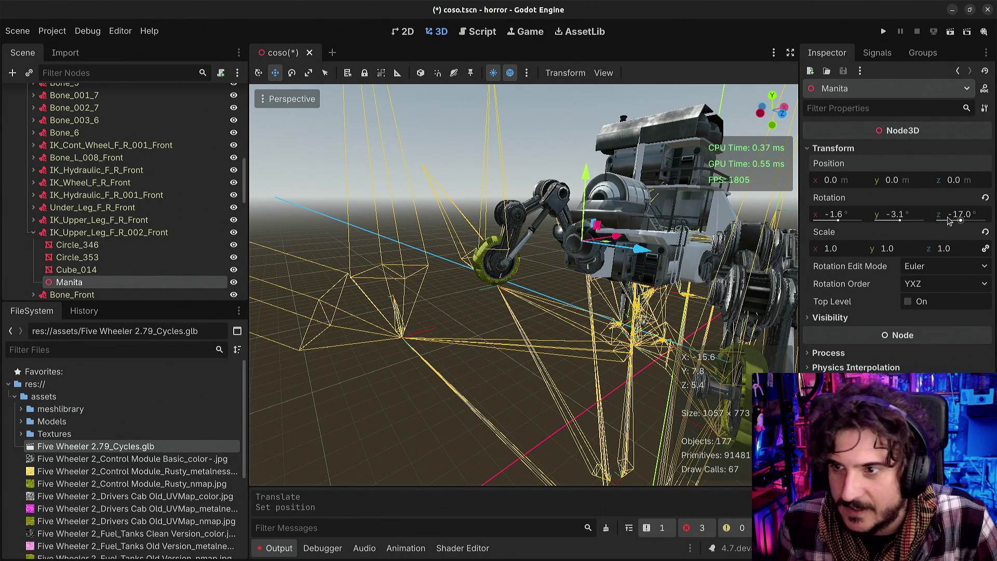
{"action": "left_click", "coordinate": [985, 197]}
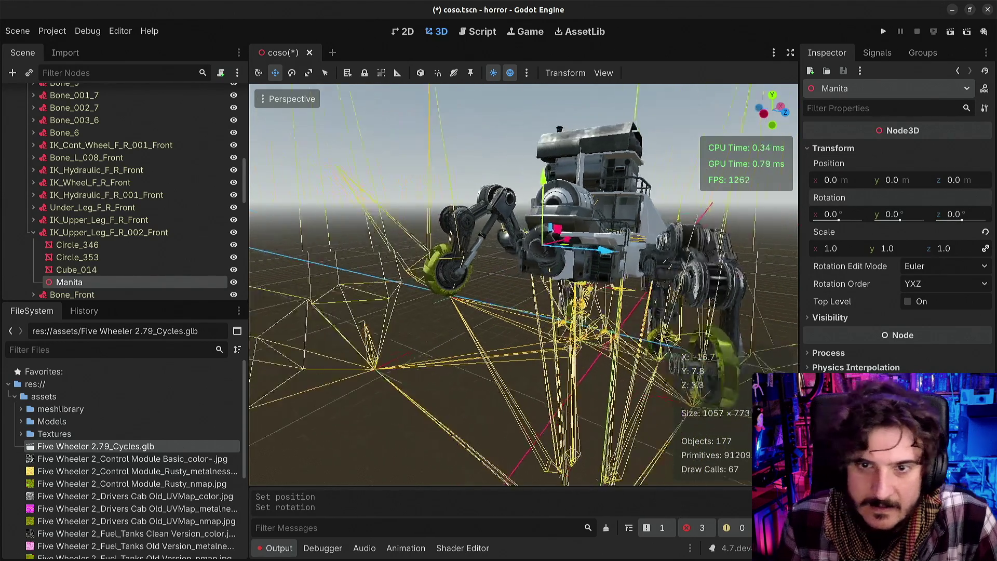
{"action": "scroll", "coordinate": [485, 226], "scroll_direction": "up", "scroll_amount": 5}
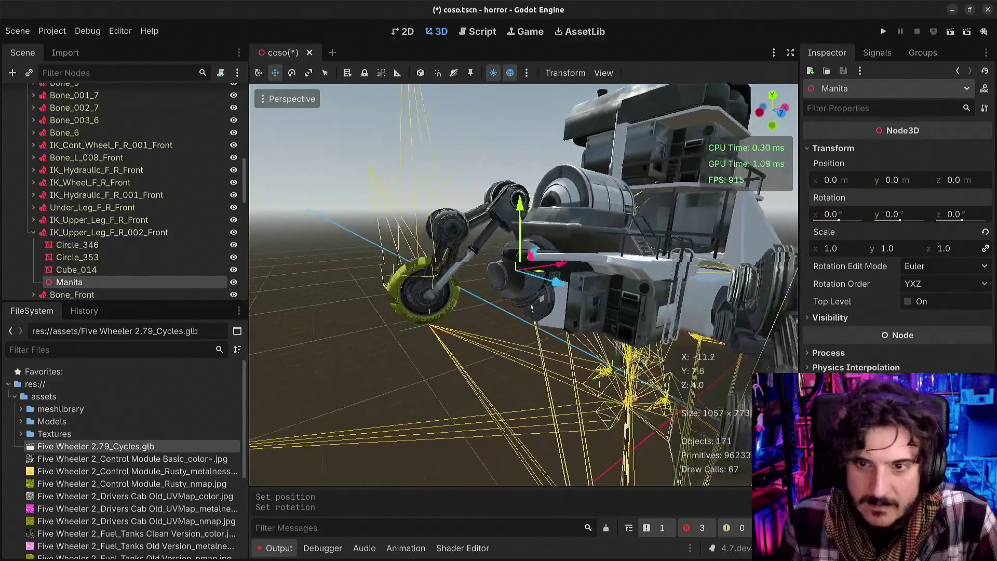
{"action": "mouse_move", "coordinate": [504, 202]}
{"action": "left_mouse_down"}
{"action": "mouse_move", "coordinate": [489, 251]}
{"action": "mouse_move", "coordinate": [528, 222]}
{"action": "mouse_move", "coordinate": [538, 262]}
{"action": "left_mouse_up"}
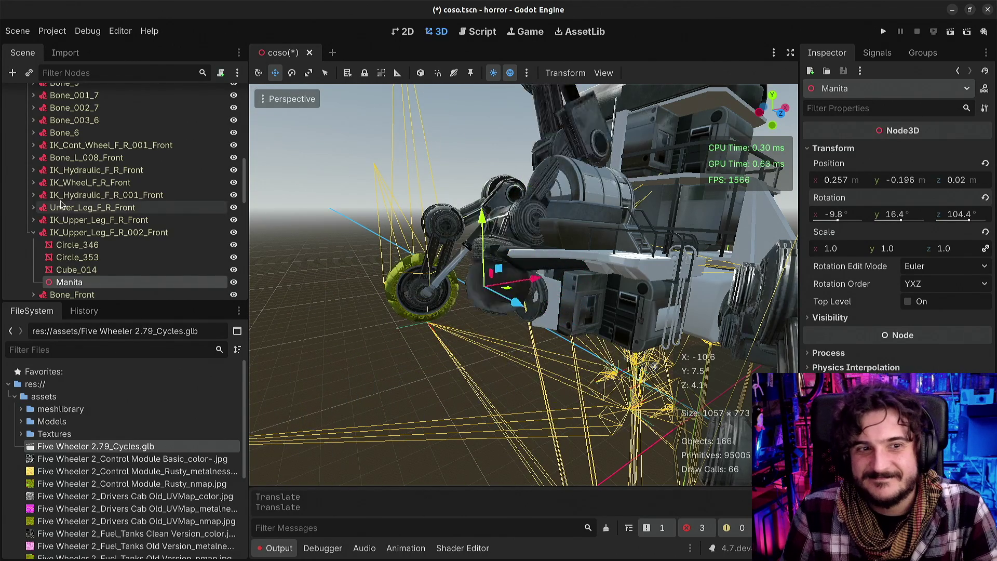
{"action": "scroll", "coordinate": [61, 209], "scroll_direction": "up", "scroll_amount": 10}
Raise FABRIK3D's Max Iterations to 16 and increase Min Distance
{"action": "left_click", "coordinate": [70, 144]}
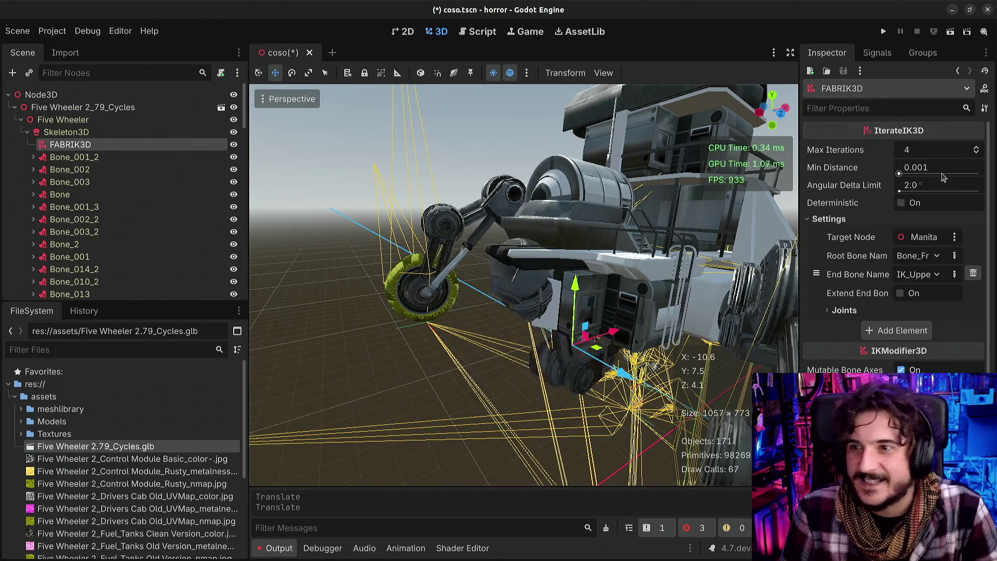
{"action": "left_click", "coordinate": [976, 148]}
{"action": "left_click", "coordinate": [977, 148]}
{"action": "left_click", "coordinate": [977, 147]}
{"action": "left_click", "coordinate": [976, 148]}
{"action": "left_click", "coordinate": [977, 148]}
{"action": "left_click", "coordinate": [977, 148]}
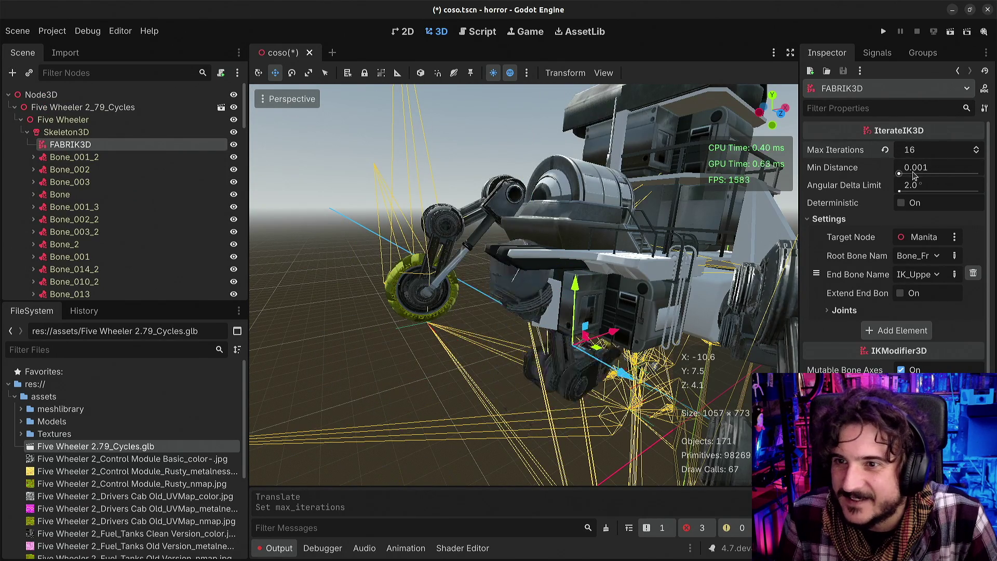
{"action": "left_click_drag", "start_coordinate": [899, 174], "coordinate": [920, 175]}
Set Angular Delta Limit to 20, then revert Min Distance to 0.001 and Max Iterations to 4
{"action": "left_click", "coordinate": [902, 187]}
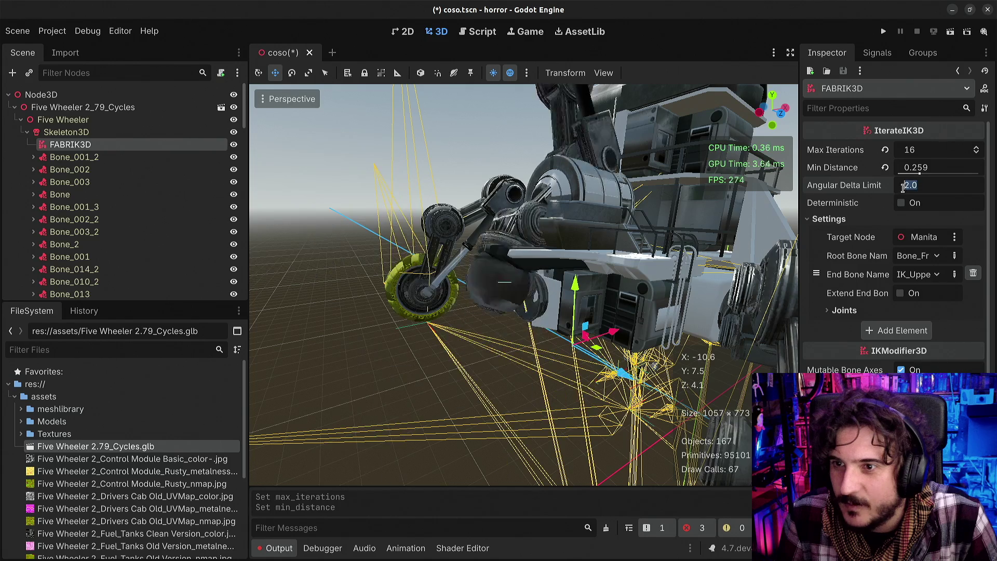
{"action": "type", "text": "20"}
{"action": "key", "text": "Return"}
{"action": "left_click", "coordinate": [885, 167]}
{"action": "left_click", "coordinate": [885, 150]}
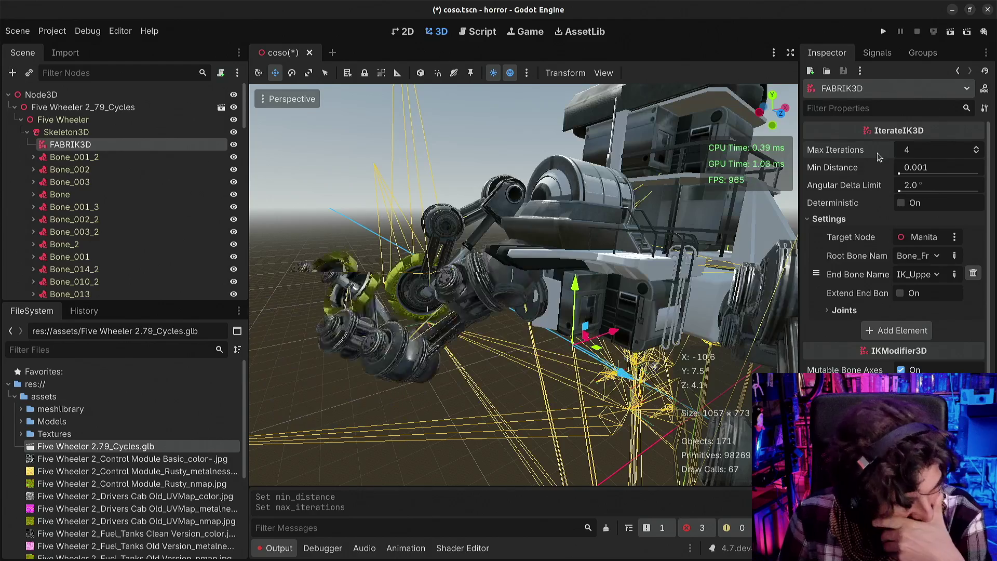
Zero Manita's position and rotation, nudge it, then zero its position again
{"action": "scroll", "coordinate": [32, 151], "scroll_direction": "down", "scroll_amount": 15}
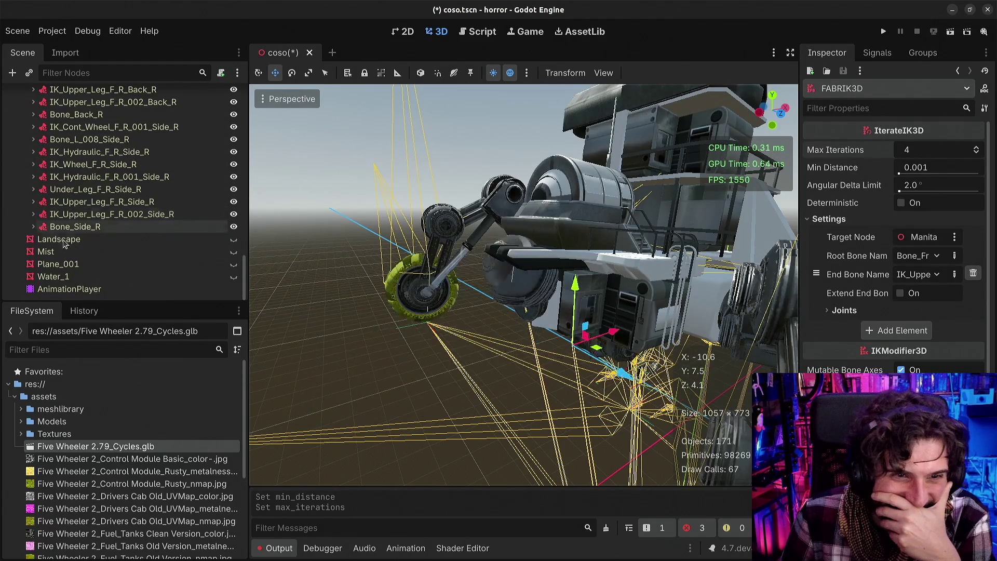
{"action": "scroll", "coordinate": [68, 233], "scroll_direction": "up", "scroll_amount": 10}
{"action": "scroll", "coordinate": [73, 233], "scroll_direction": "down", "scroll_amount": 2}
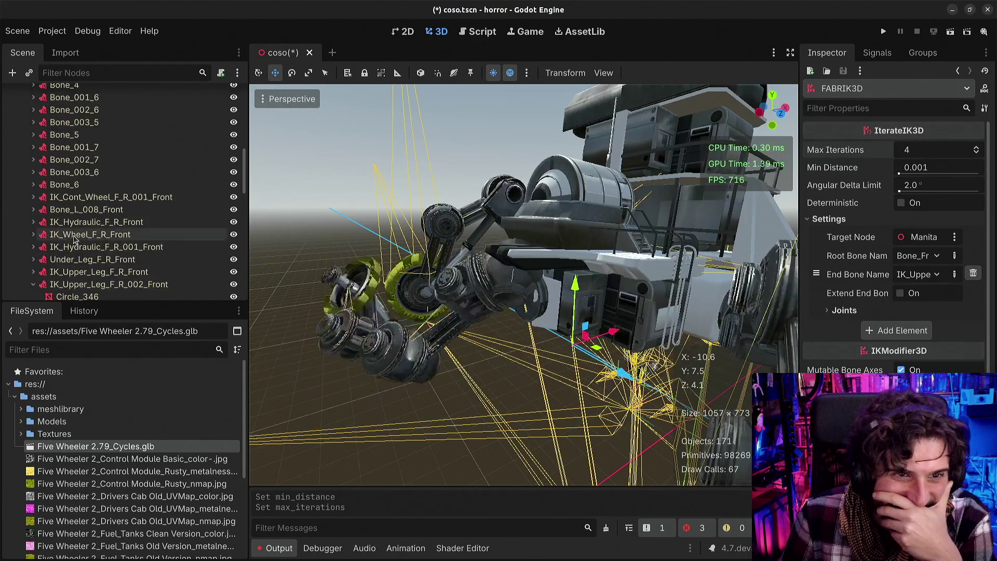
{"action": "left_click", "coordinate": [69, 256]}
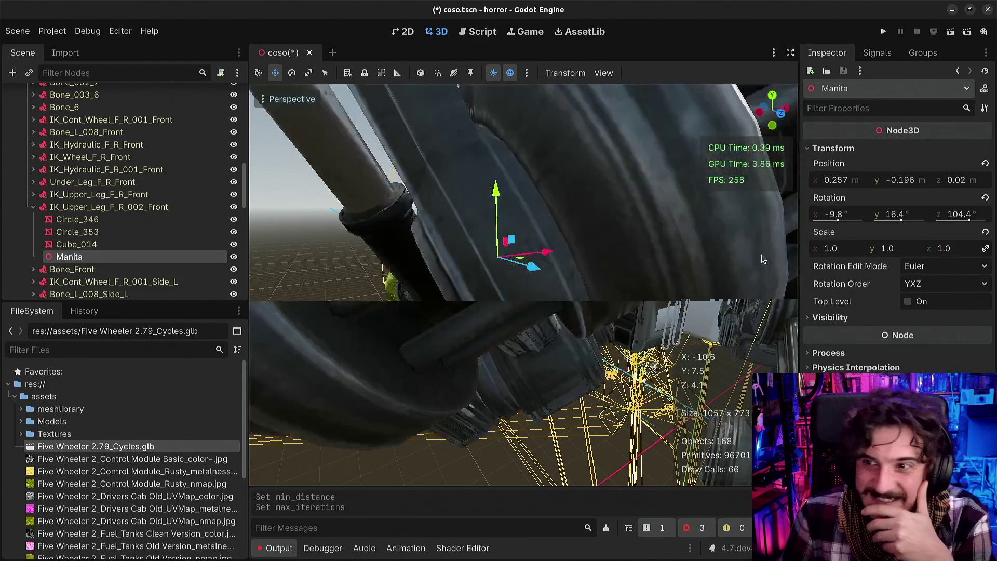
{"action": "left_click", "coordinate": [985, 163]}
{"action": "left_click", "coordinate": [985, 198]}
{"action": "left_click_drag", "start_coordinate": [546, 281], "coordinate": [547, 282]}
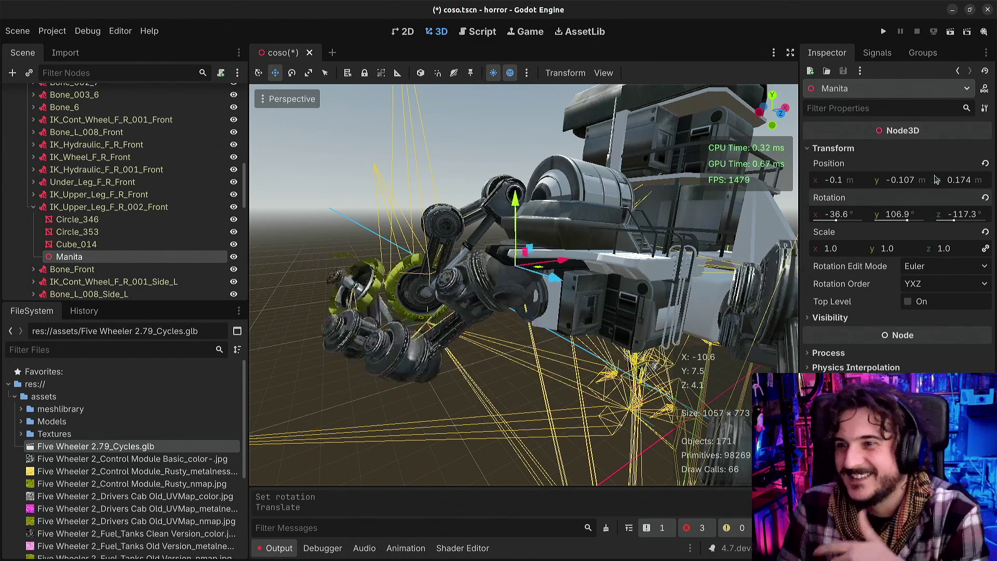
{"action": "left_click", "coordinate": [985, 163]}
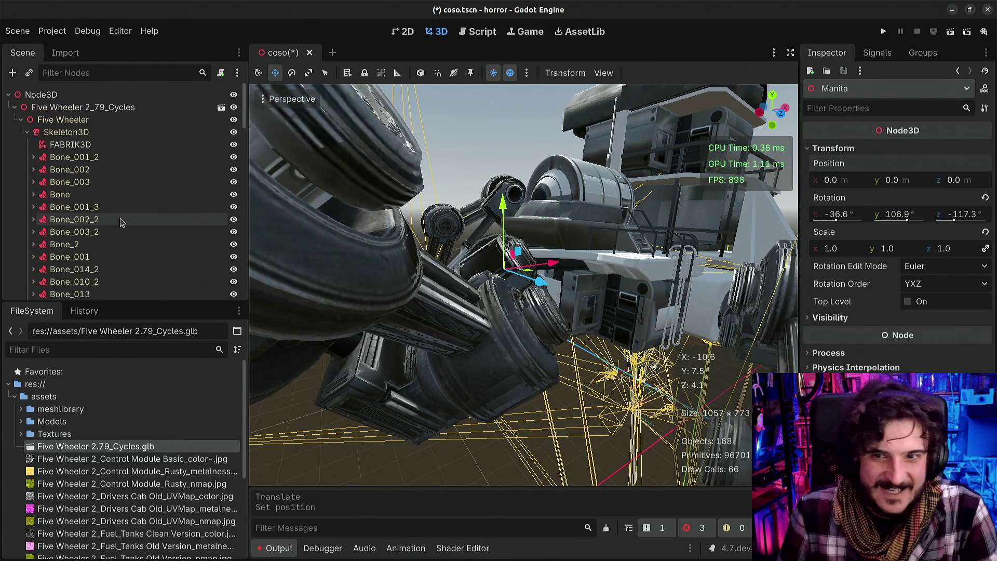
Select FABRIK3D, make a small move in the 3D scene, then undo it
{"action": "left_click", "coordinate": [97, 145]}
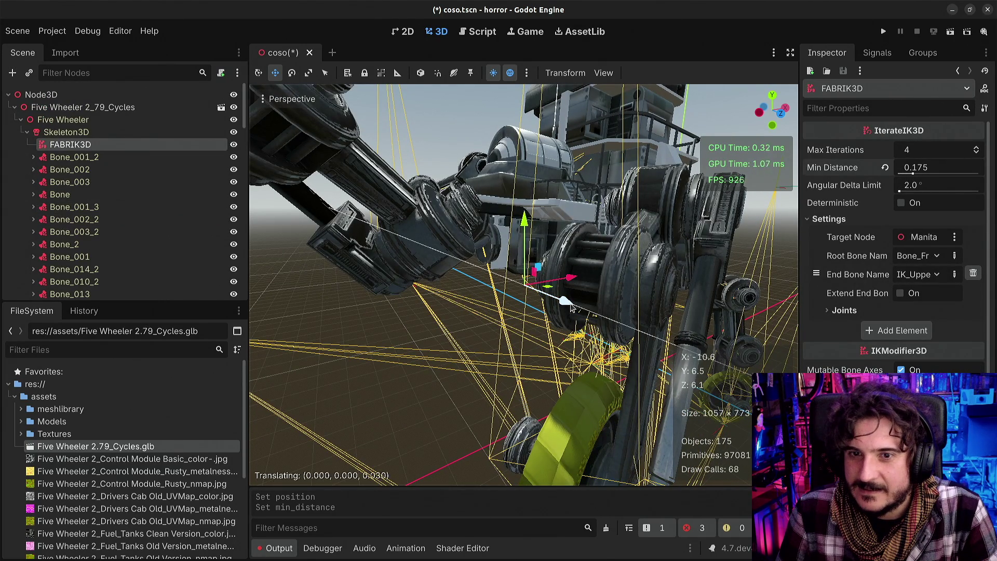
{"action": "left_click_drag", "start_coordinate": [578, 311], "coordinate": [563, 306]}
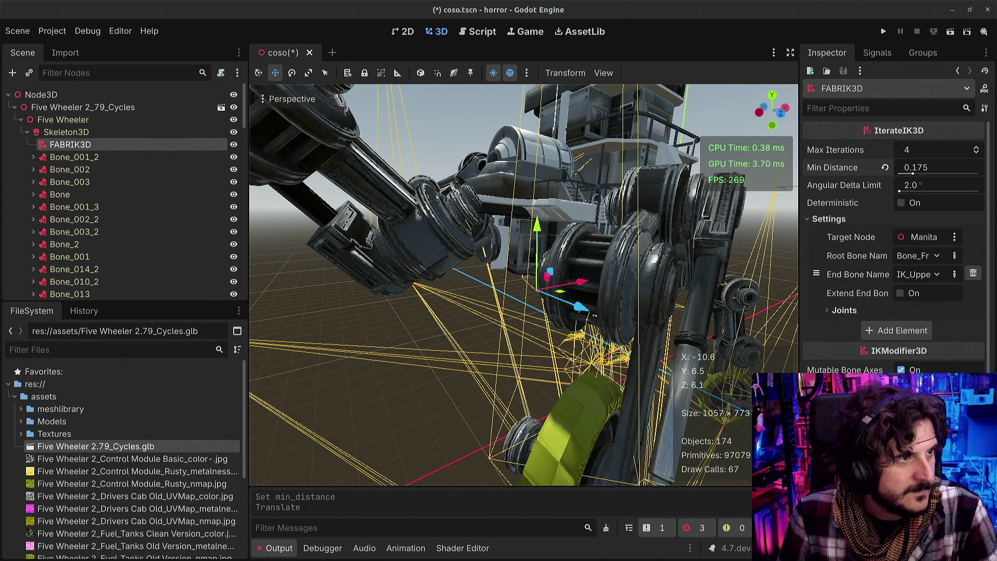
{"action": "key", "text": "ctrl+z"}
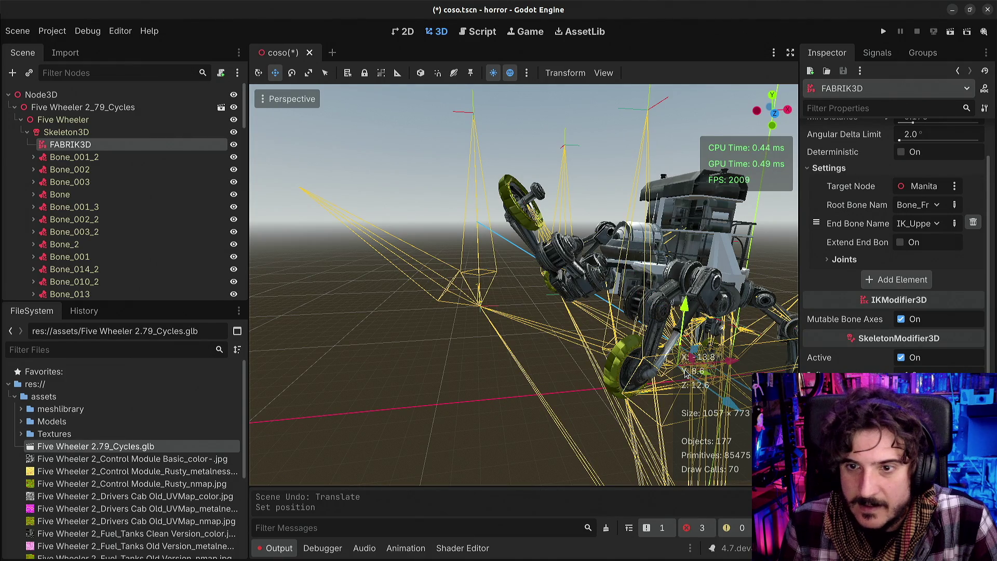
Save the scene, zero Manita's rotation, and save again
{"action": "key", "text": "ctrl+s"}
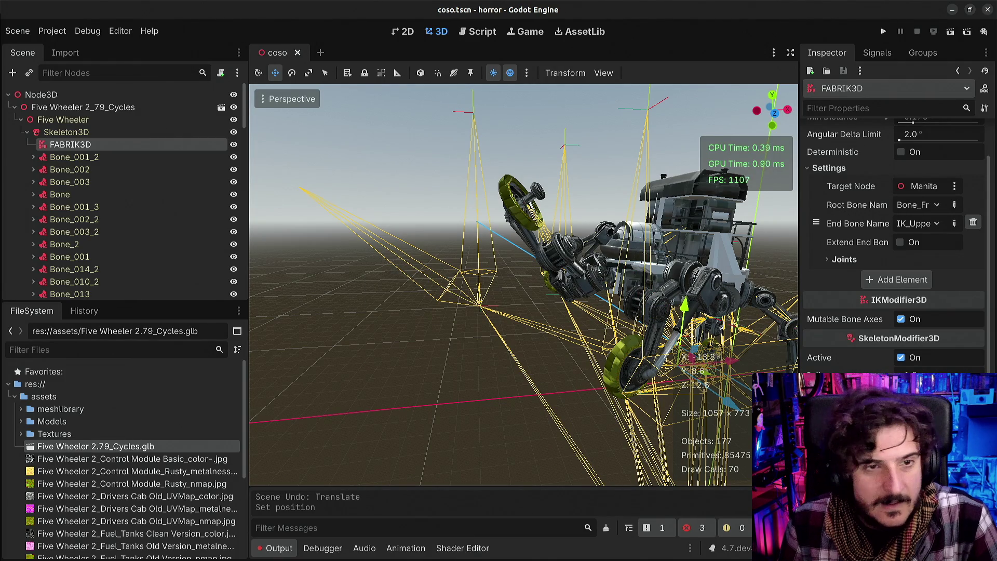
{"action": "scroll", "coordinate": [118, 232], "scroll_direction": "down", "scroll_amount": 10}
{"action": "scroll", "coordinate": [118, 232], "scroll_direction": "down", "scroll_amount": 5}
{"action": "scroll", "coordinate": [94, 242], "scroll_direction": "up", "scroll_amount": 8}
{"action": "scroll", "coordinate": [92, 246], "scroll_direction": "up", "scroll_amount": 2}
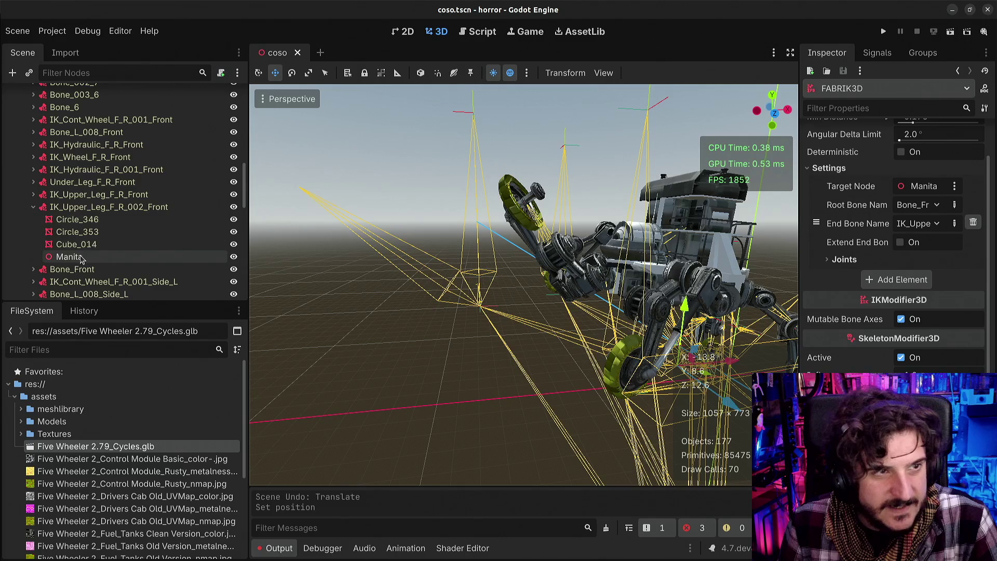
{"action": "left_click", "coordinate": [81, 256]}
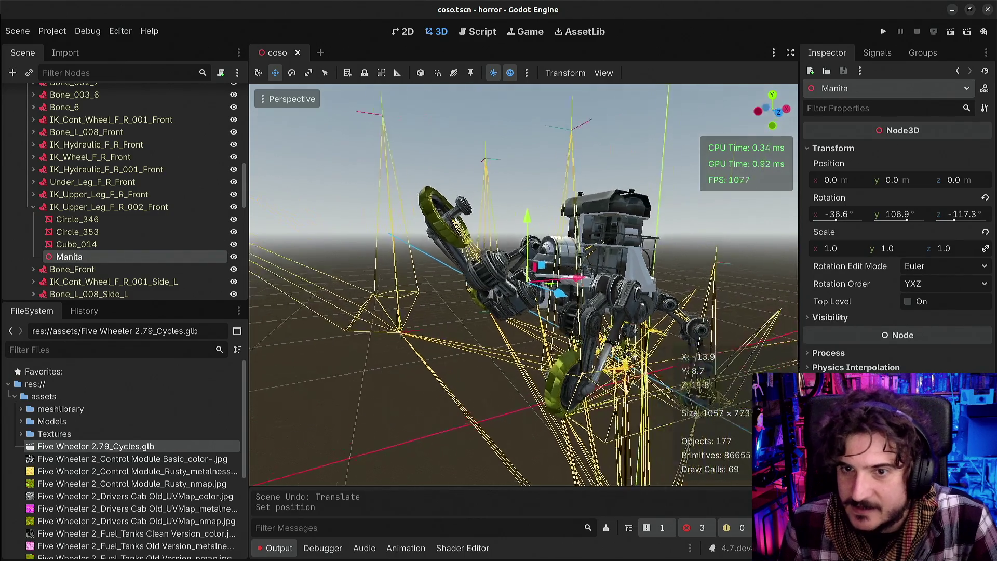
{"action": "left_click", "coordinate": [985, 199]}
{"action": "key", "text": "ctrl+s"}
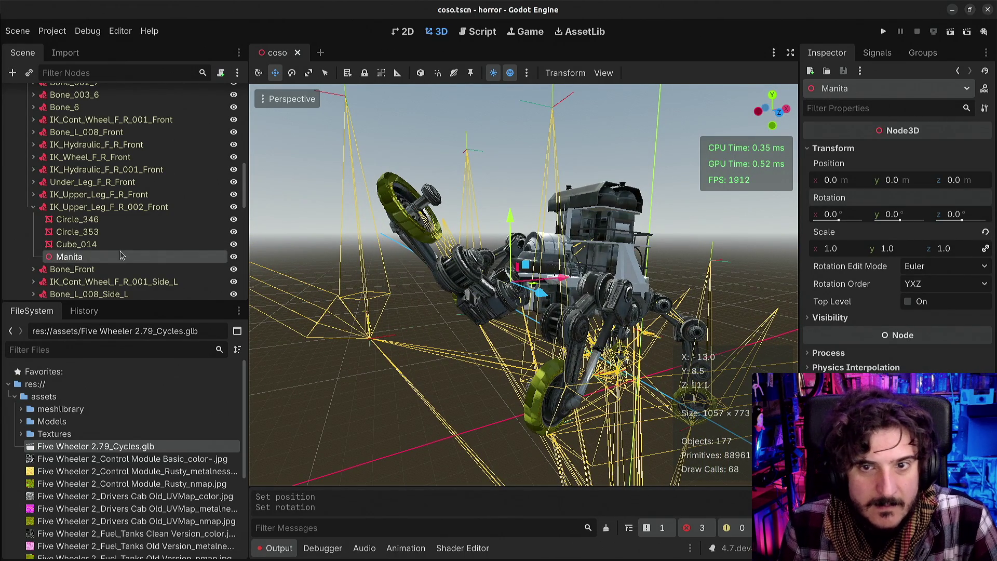
Raise FABRIK3D's Angular Delta Limit to 42.645° and save the scene
{"action": "scroll", "coordinate": [120, 251], "scroll_direction": "up", "scroll_amount": 10}
{"action": "left_click", "coordinate": [70, 145]}
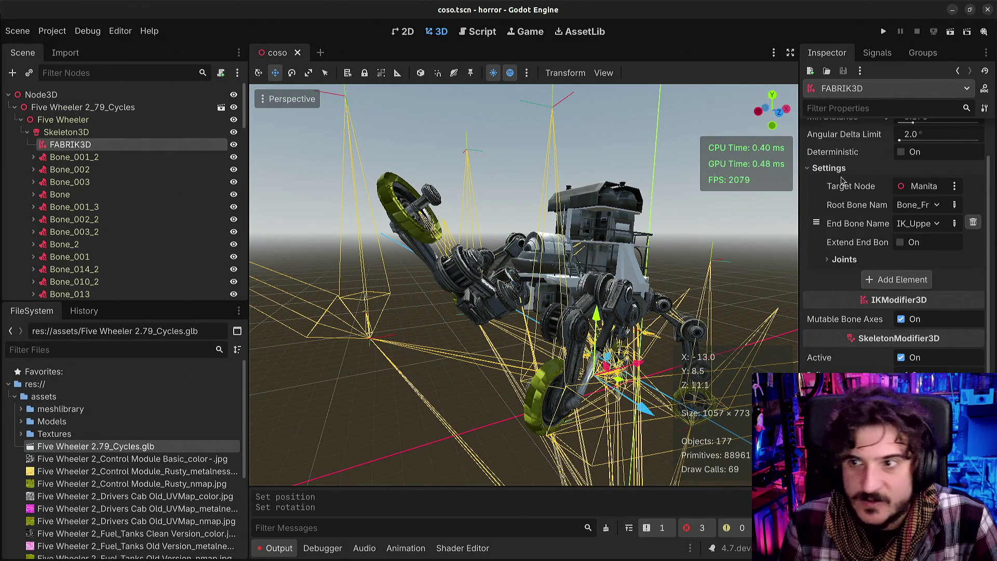
{"action": "scroll", "coordinate": [862, 203], "scroll_direction": "up", "scroll_amount": 2}
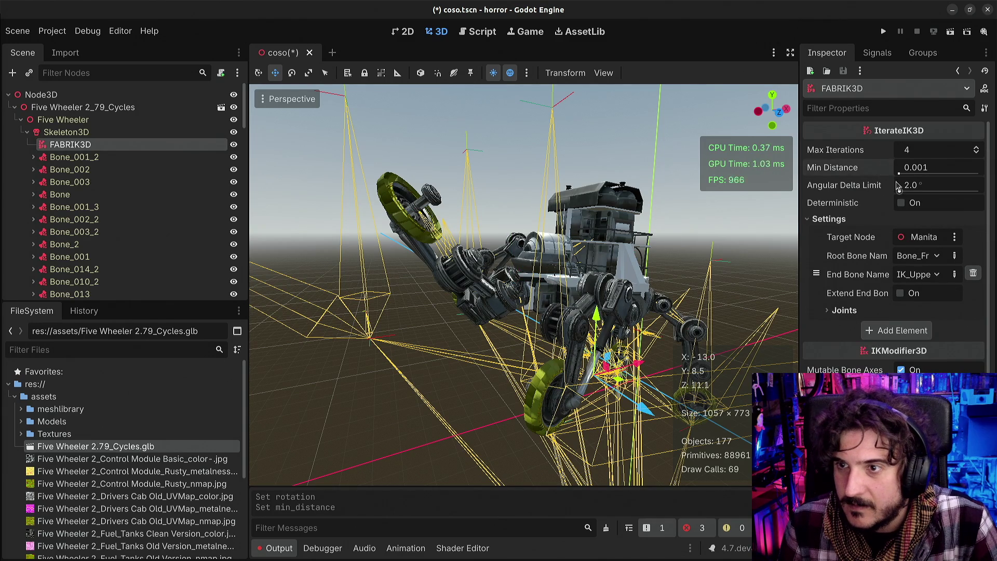
{"action": "left_click_drag", "start_coordinate": [899, 192], "coordinate": [901, 193]}
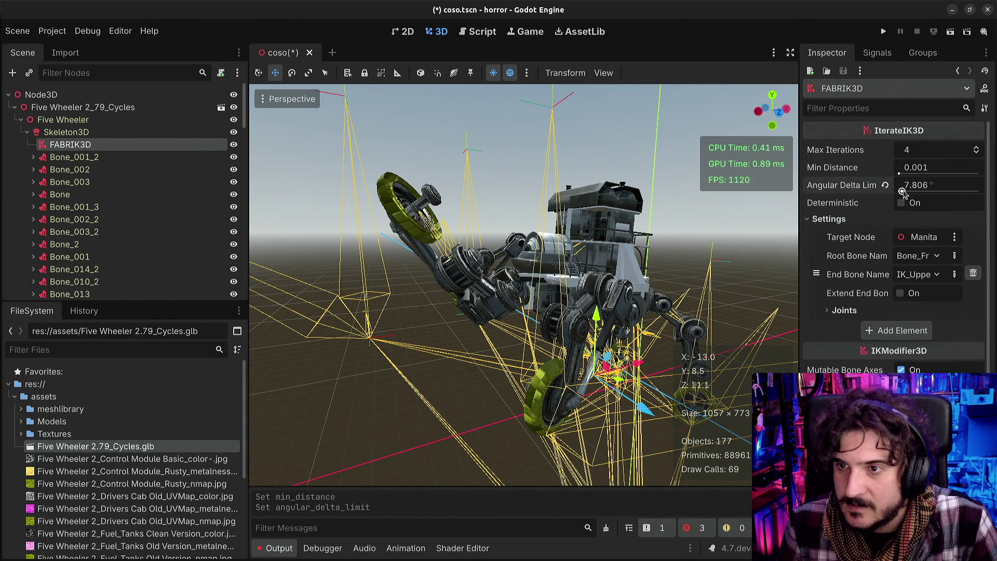
{"action": "key", "text": "ctrl+s"}
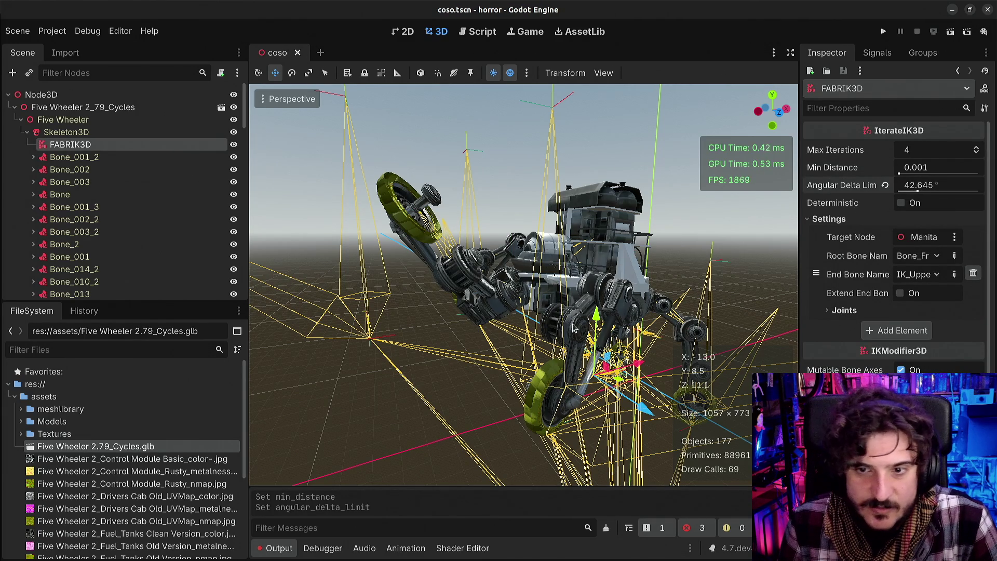
{"action": "scroll", "coordinate": [83, 254], "scroll_direction": "down", "scroll_amount": 15}
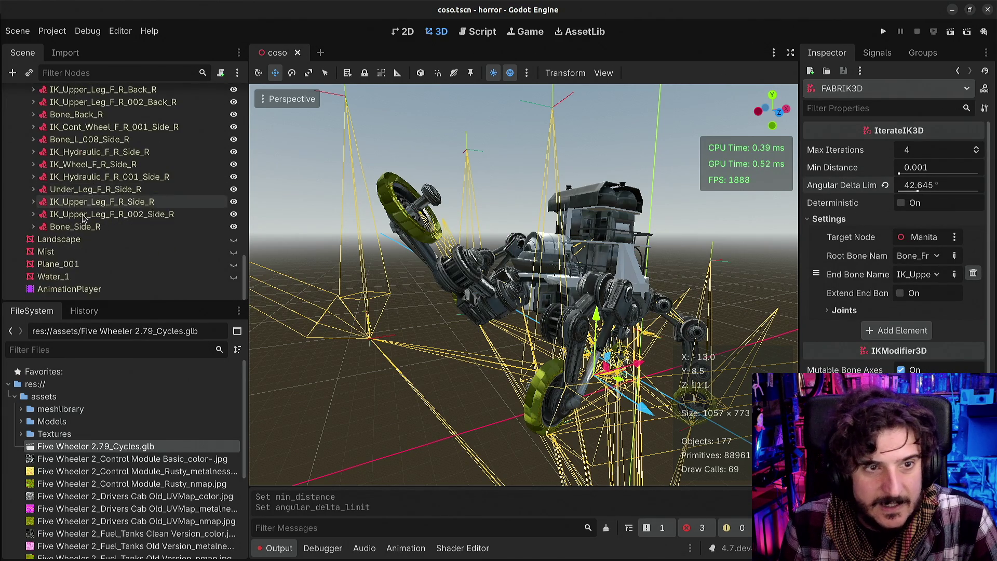
Drag Manita in the viewport to test how the front leg follows
{"action": "scroll", "coordinate": [63, 249], "scroll_direction": "up", "scroll_amount": 10}
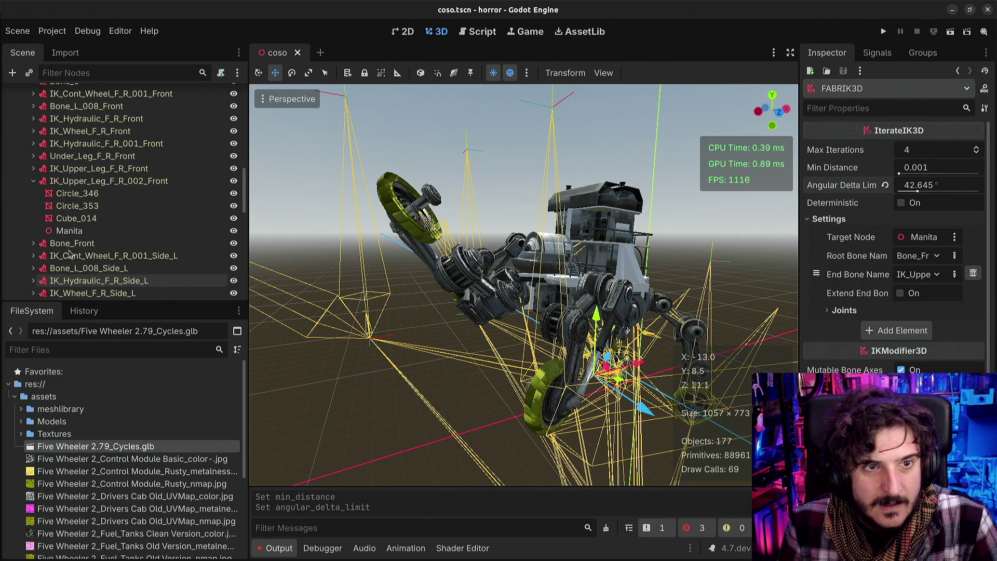
{"action": "left_click", "coordinate": [71, 230]}
{"action": "left_click_drag", "start_coordinate": [540, 291], "coordinate": [438, 414]}
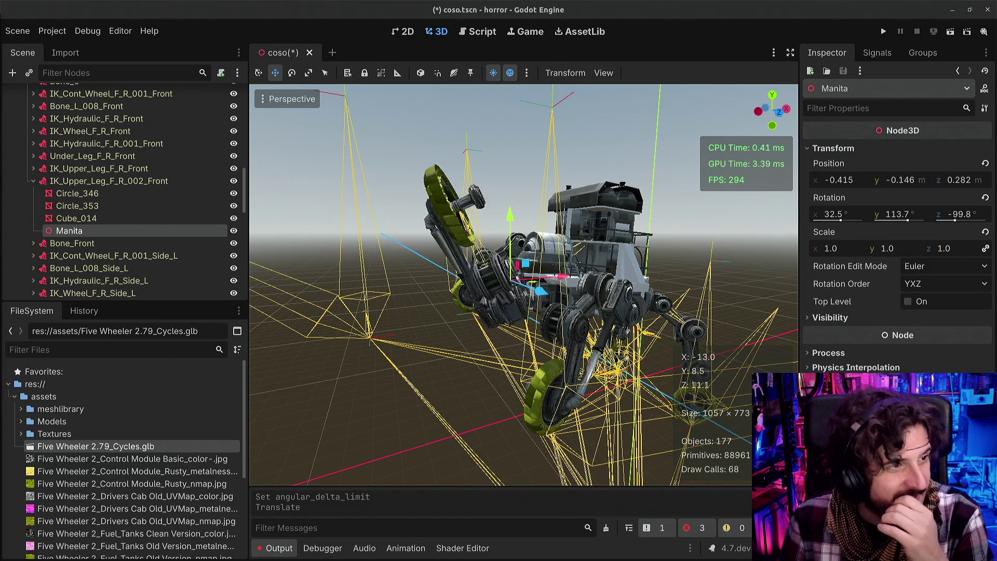
{"action": "left_click", "coordinate": [388, 324]}
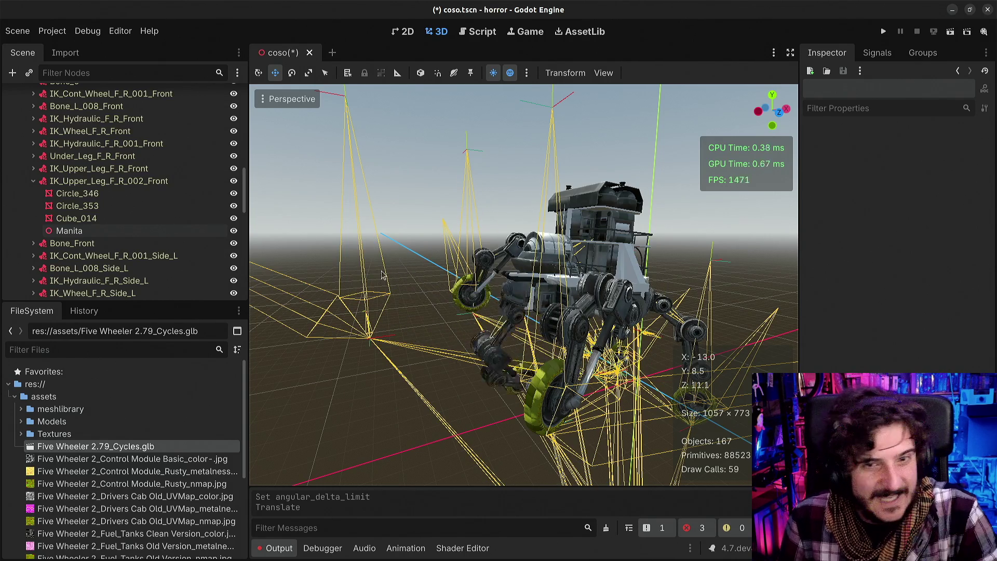
Zero Manita's position and rotation, then drag it onto the scene root in the Scene dock
{"action": "left_click", "coordinate": [70, 231]}
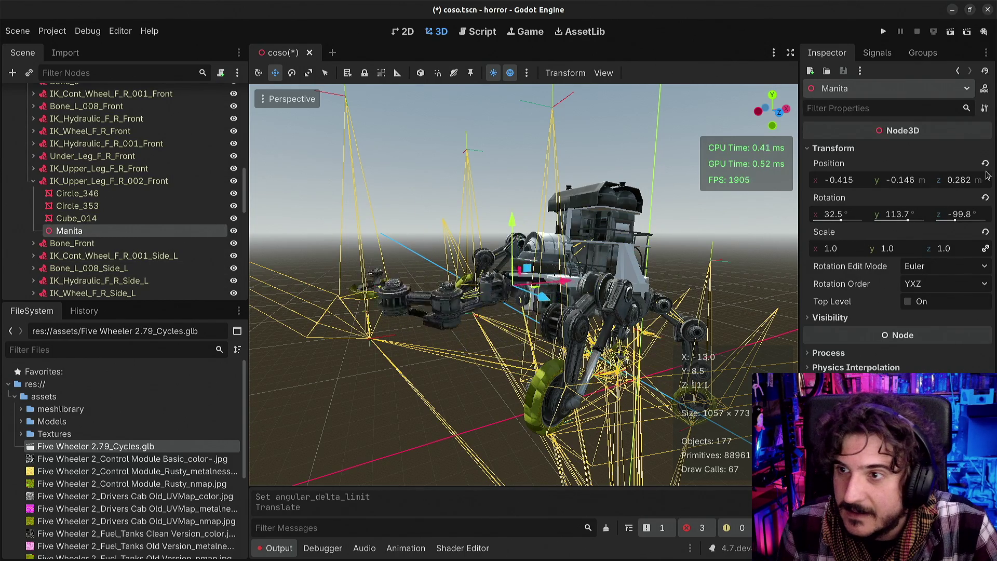
{"action": "left_click", "coordinate": [985, 163]}
{"action": "left_click", "coordinate": [985, 198]}
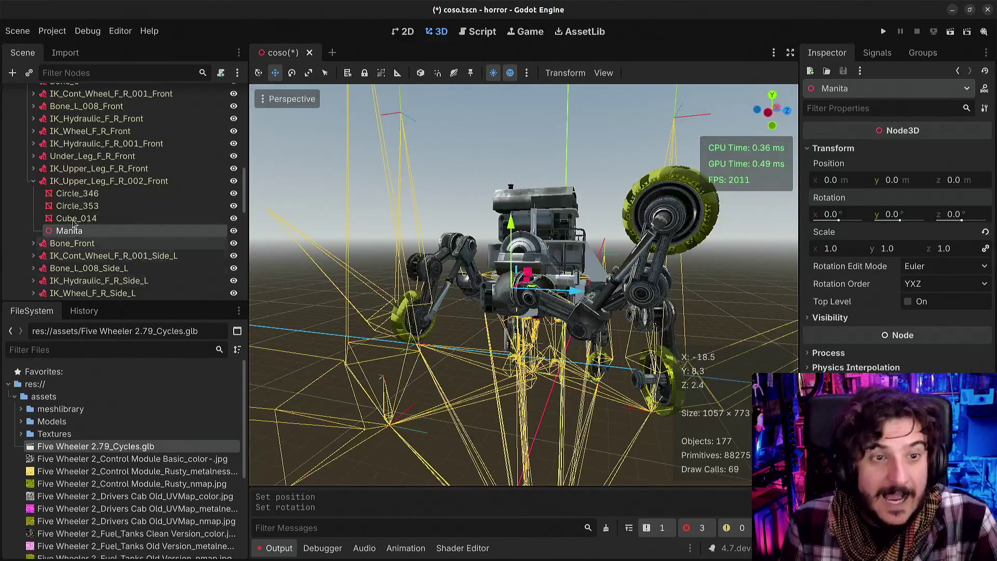
{"action": "mouse_move", "coordinate": [69, 223]}
{"action": "left_mouse_down"}
{"action": "mouse_move", "coordinate": [67, 58]}
{"action": "mouse_move", "coordinate": [52, 67]}
{"action": "mouse_move", "coordinate": [11, 151]}
{"action": "left_mouse_up"}
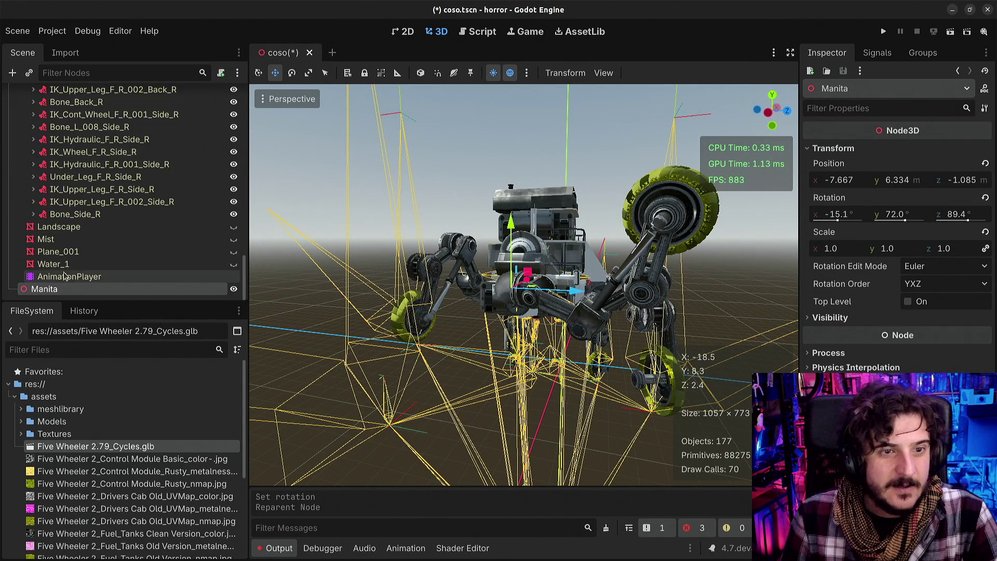
Nudge Manita along Z, then revert its position and rotation to zero
{"action": "mouse_move", "coordinate": [562, 292]}
{"action": "left_mouse_down"}
{"action": "mouse_move", "coordinate": [544, 295]}
{"action": "mouse_move", "coordinate": [559, 292]}
{"action": "left_mouse_up"}
{"action": "scroll", "coordinate": [558, 292], "scroll_direction": "up", "scroll_amount": 6}
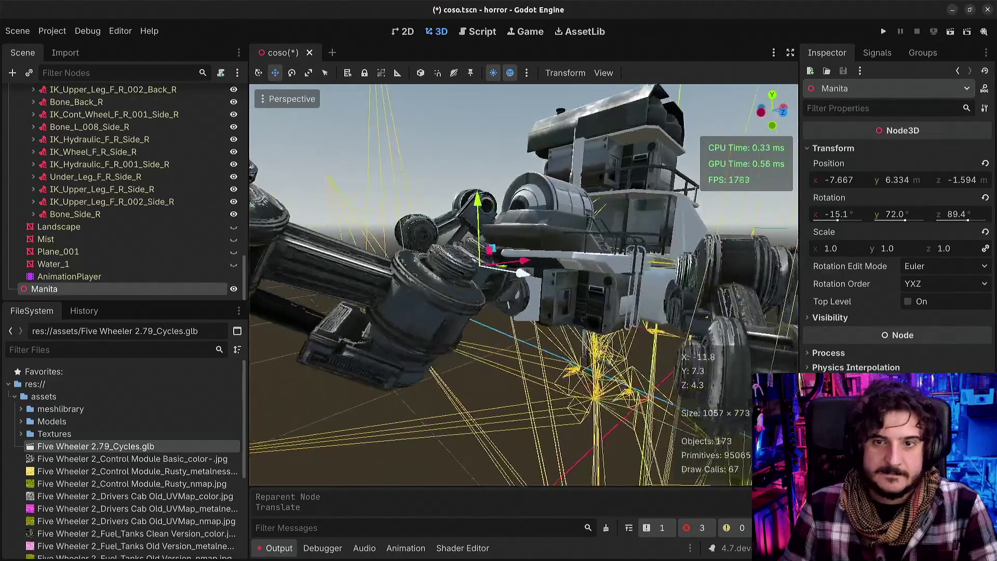
{"action": "scroll", "coordinate": [558, 277], "scroll_direction": "up", "scroll_amount": 3}
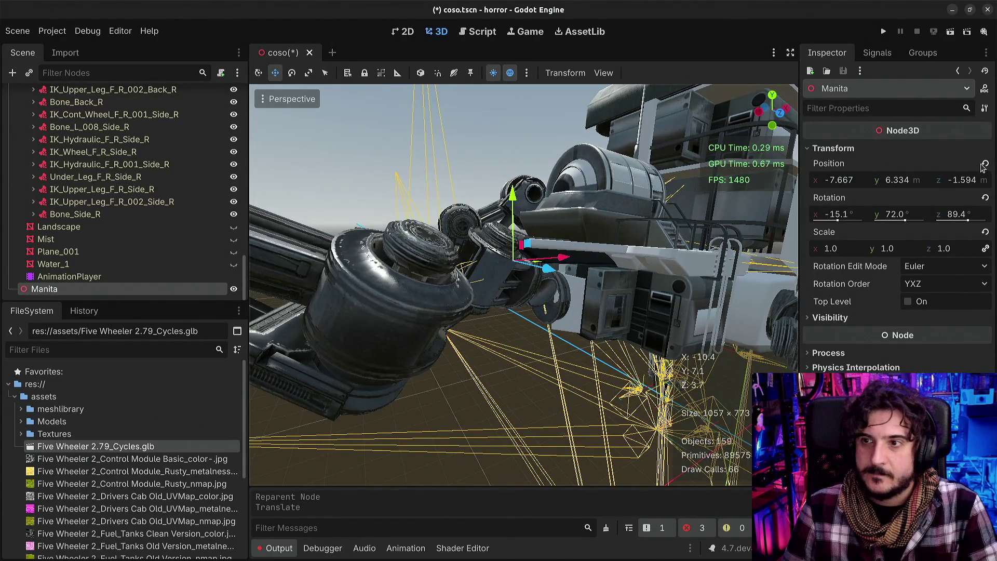
{"action": "left_click", "coordinate": [985, 164]}
{"action": "left_click", "coordinate": [985, 197]}
Move Manita along Y, Z and X to -9.621, 2.703, -1.36 so the front leg stretches toward it
{"action": "mouse_move", "coordinate": [449, 301]}
{"action": "left_mouse_down"}
{"action": "mouse_move", "coordinate": [416, 306]}
{"action": "mouse_move", "coordinate": [419, 321]}
{"action": "left_mouse_up"}
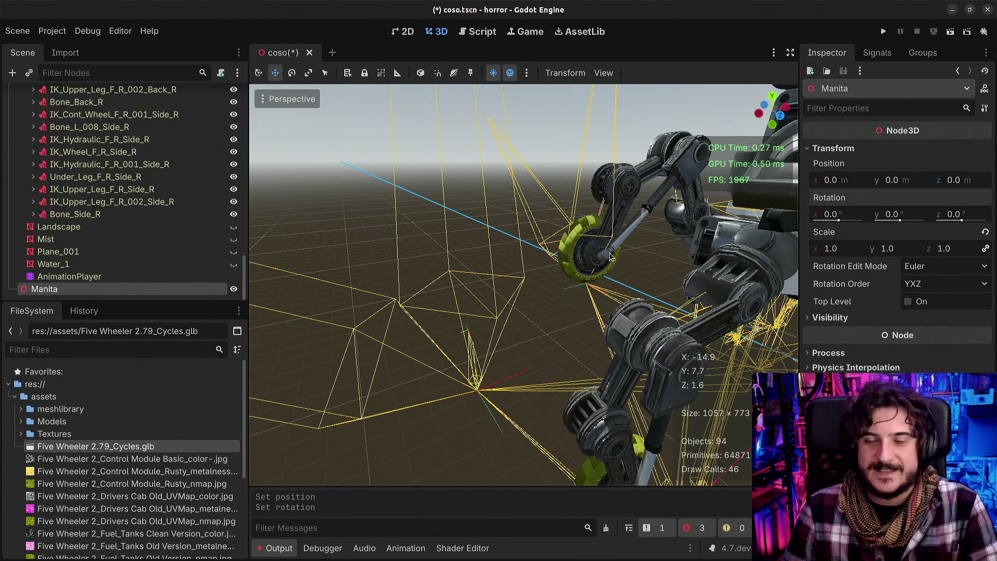
{"action": "scroll", "coordinate": [608, 293], "scroll_direction": "down", "scroll_amount": 5}
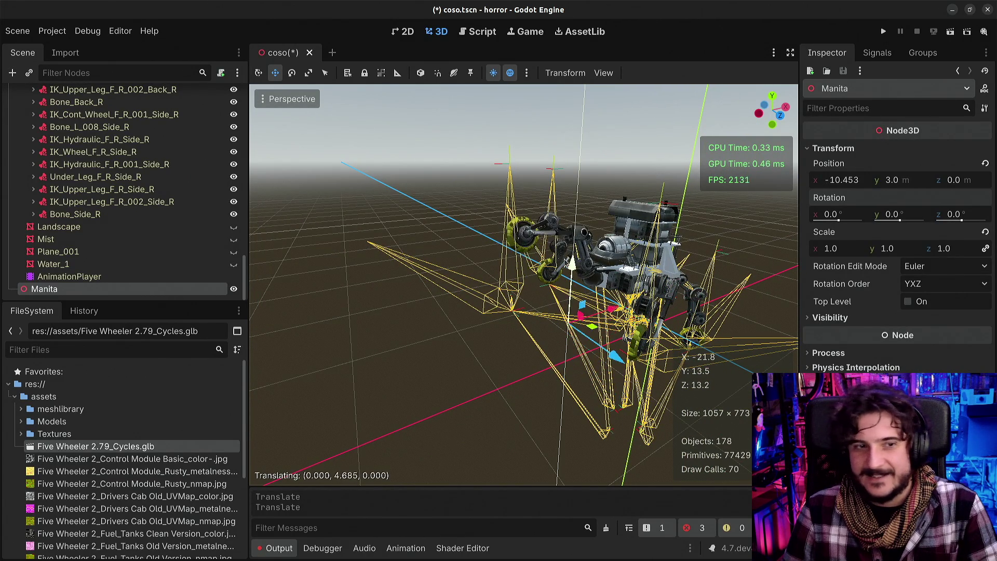
{"action": "left_click_drag", "start_coordinate": [571, 262], "coordinate": [571, 255]}
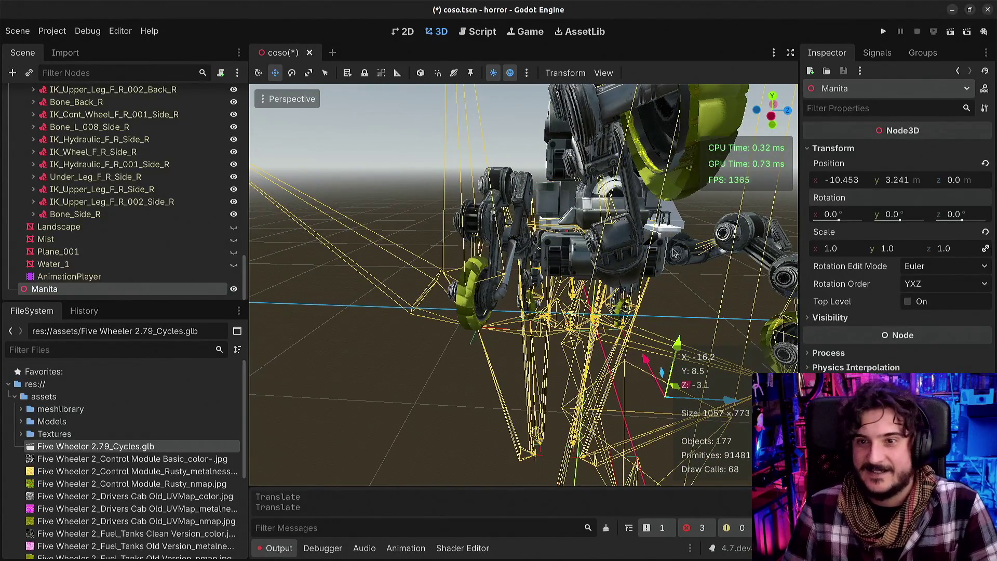
{"action": "left_click_drag", "start_coordinate": [721, 398], "coordinate": [675, 401]}
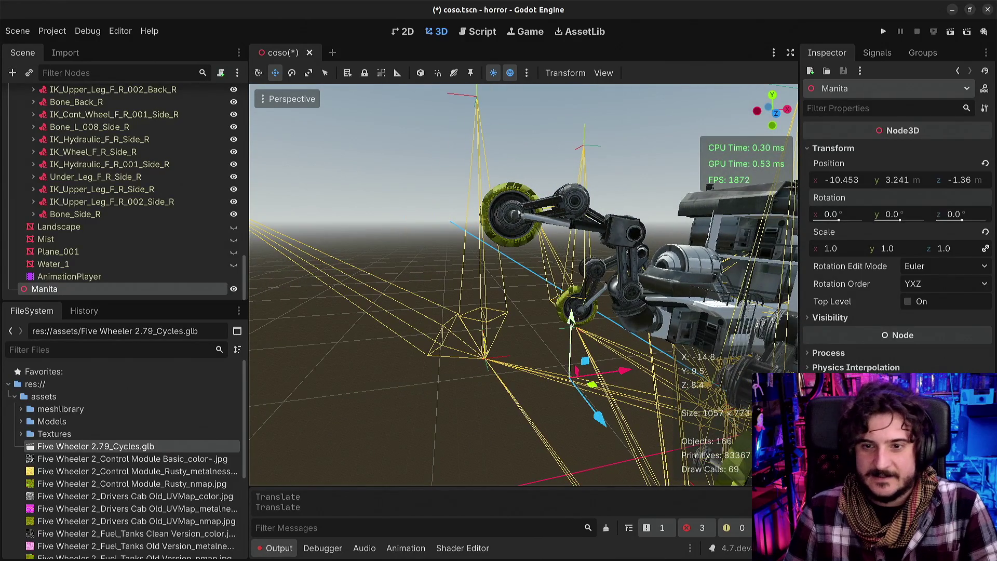
{"action": "mouse_move", "coordinate": [554, 343]}
{"action": "left_mouse_down"}
{"action": "mouse_move", "coordinate": [546, 364]}
{"action": "mouse_move", "coordinate": [545, 317]}
{"action": "mouse_move", "coordinate": [540, 350]}
{"action": "mouse_move", "coordinate": [536, 335]}
{"action": "mouse_move", "coordinate": [527, 351]}
{"action": "mouse_move", "coordinate": [531, 382]}
{"action": "mouse_move", "coordinate": [529, 311]}
{"action": "mouse_move", "coordinate": [540, 305]}
{"action": "mouse_move", "coordinate": [545, 333]}
{"action": "mouse_move", "coordinate": [550, 299]}
{"action": "mouse_move", "coordinate": [559, 352]}
{"action": "mouse_move", "coordinate": [561, 270]}
{"action": "mouse_move", "coordinate": [562, 364]}
{"action": "mouse_move", "coordinate": [562, 332]}
{"action": "left_mouse_up"}
{"action": "mouse_move", "coordinate": [624, 389]}
{"action": "left_mouse_down"}
{"action": "mouse_move", "coordinate": [575, 388]}
{"action": "mouse_move", "coordinate": [637, 370]}
{"action": "left_mouse_up"}
{"action": "scroll", "coordinate": [128, 207], "scroll_direction": "up", "scroll_amount": 15}
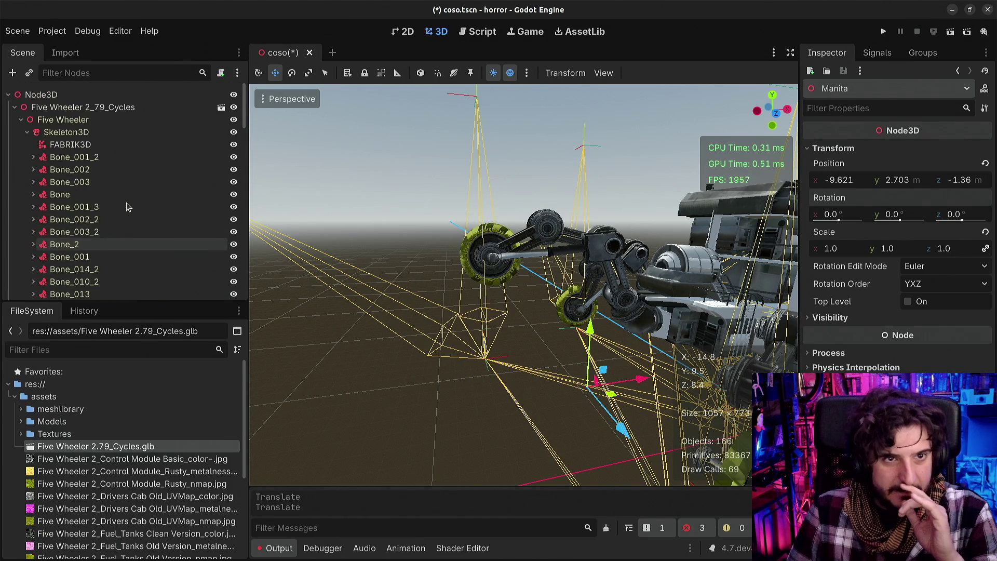
{"action": "left_click", "coordinate": [55, 144]}
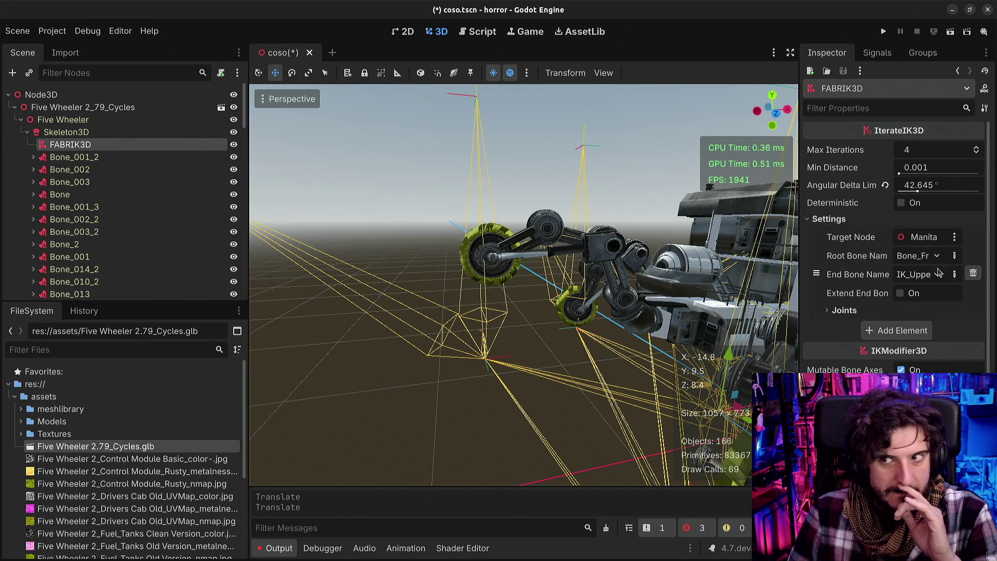
Widen the Inspector, filter the Scene tree by 'front', and inspect the front-leg attachments up to IK_Wheel_F_R_Front
{"action": "mouse_move", "coordinate": [798, 258]}
{"action": "left_mouse_down"}
{"action": "mouse_move", "coordinate": [697, 254]}
{"action": "mouse_move", "coordinate": [712, 251]}
{"action": "left_mouse_up"}
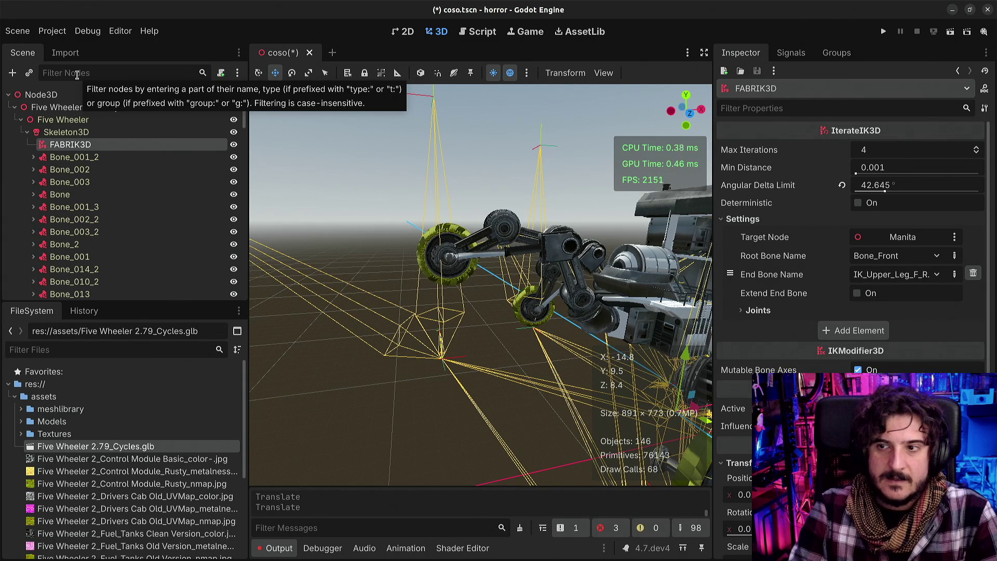
{"action": "type", "text": "front"}
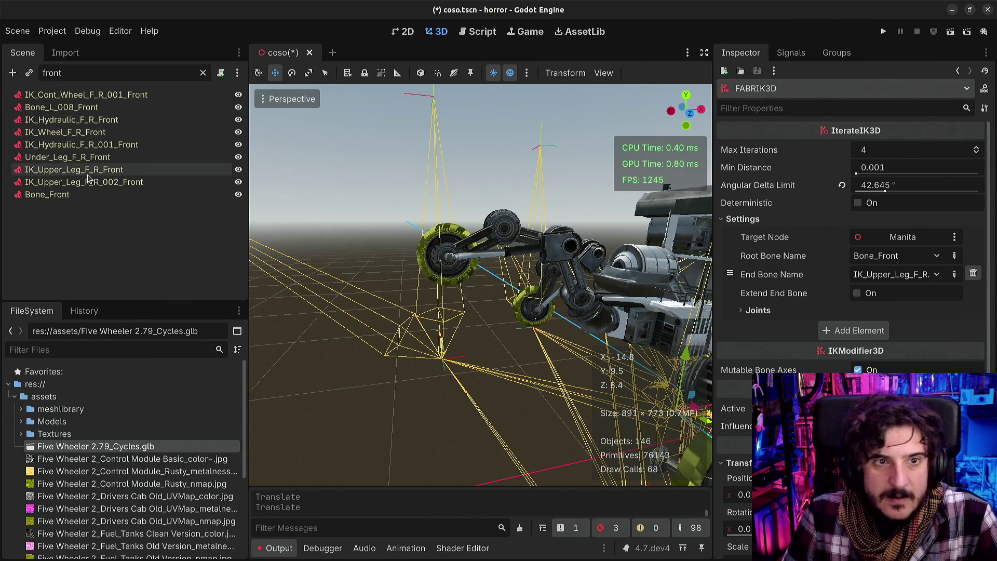
{"action": "left_click", "coordinate": [89, 182]}
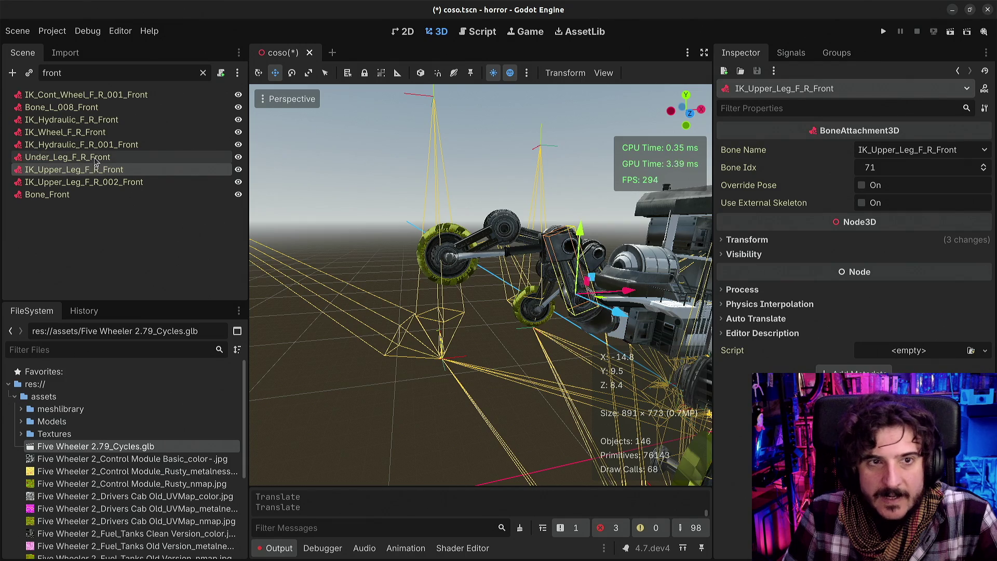
{"action": "left_click", "coordinate": [94, 158]}
{"action": "left_click", "coordinate": [94, 146]}
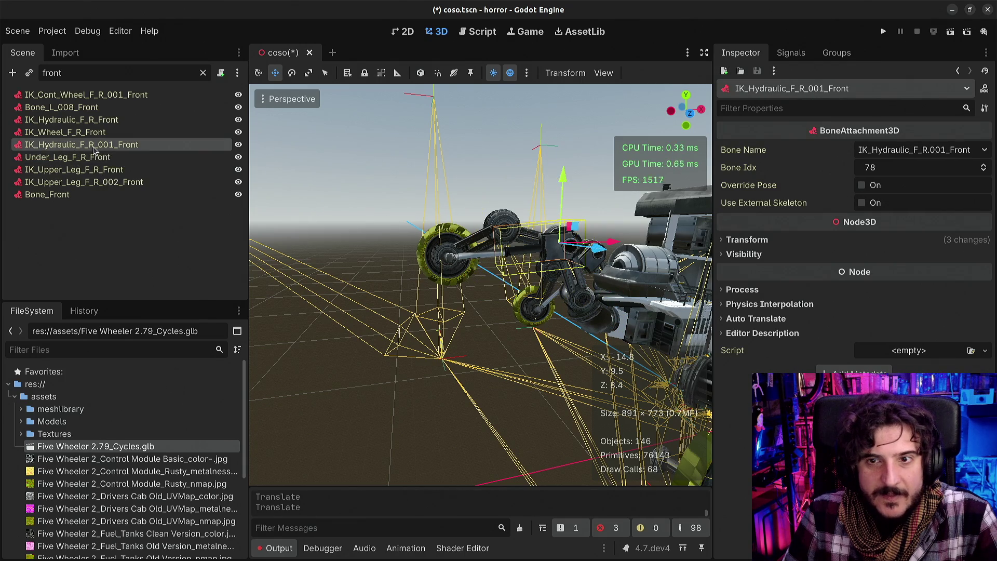
{"action": "left_click", "coordinate": [92, 134]}
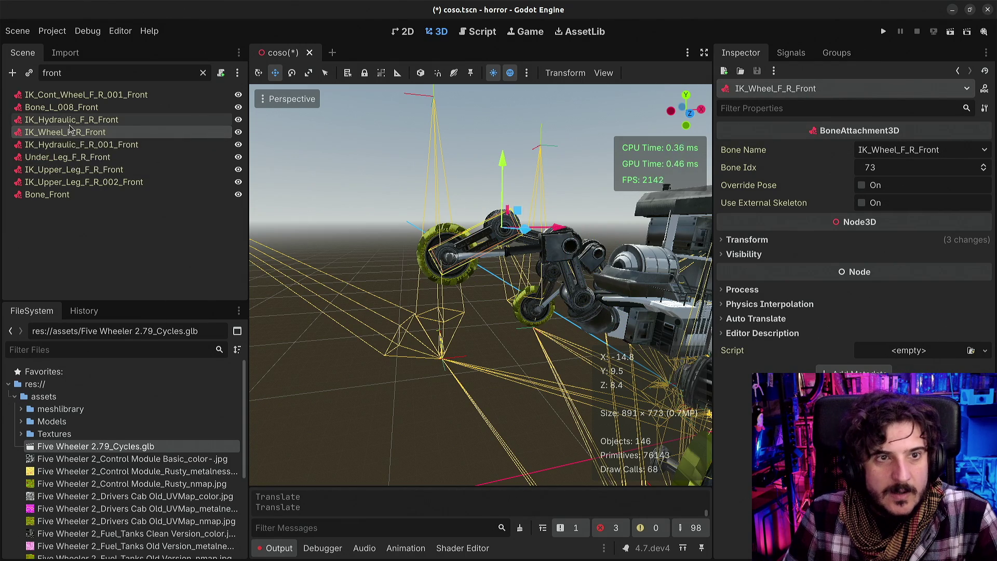
{"action": "left_click", "coordinate": [71, 121]}
{"action": "left_click", "coordinate": [72, 138]}
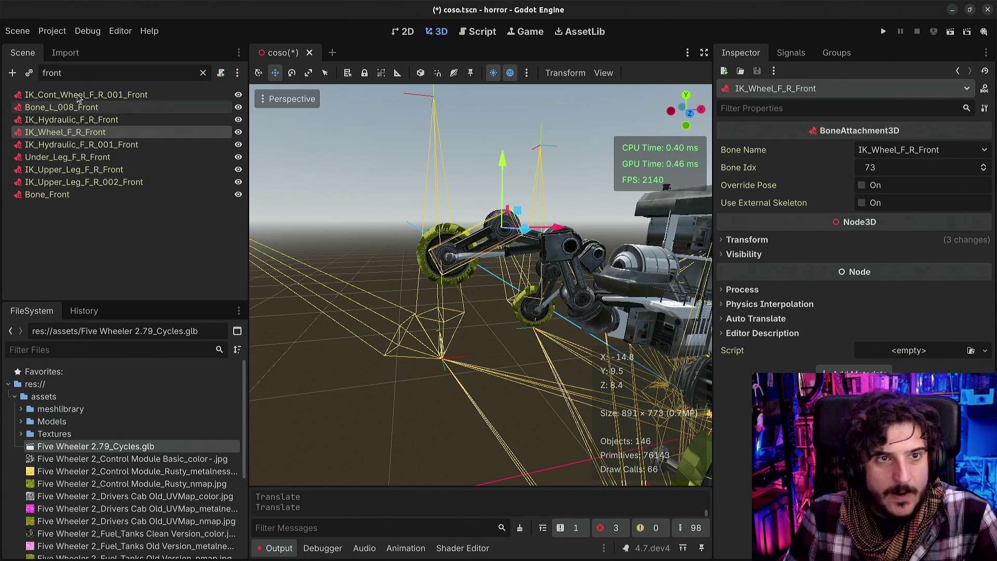
Clear the Scene filter and select the FABRIK3D node
{"action": "left_click", "coordinate": [202, 72]}
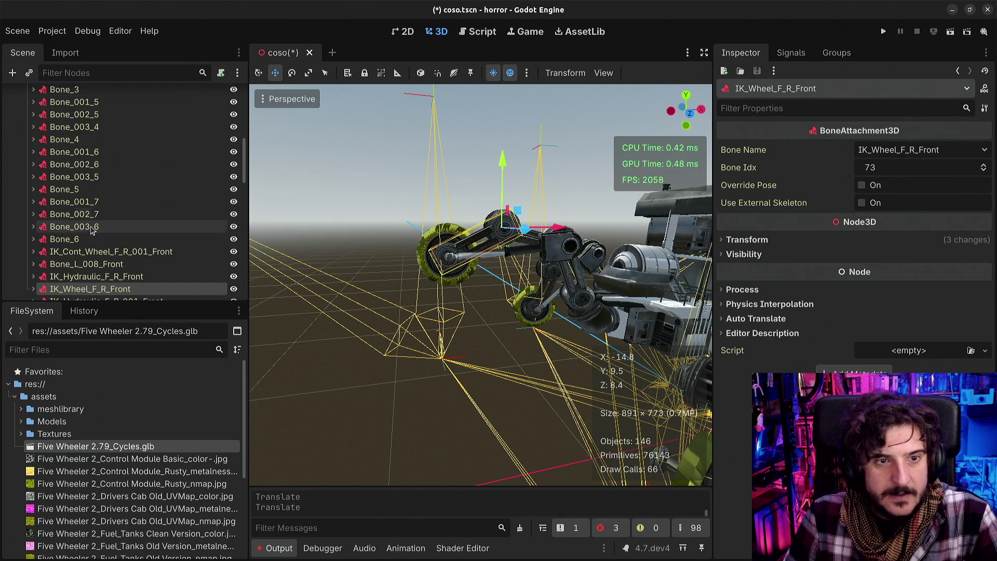
{"action": "scroll", "coordinate": [101, 245], "scroll_direction": "up", "scroll_amount": 1}
{"action": "left_click", "coordinate": [70, 144]}
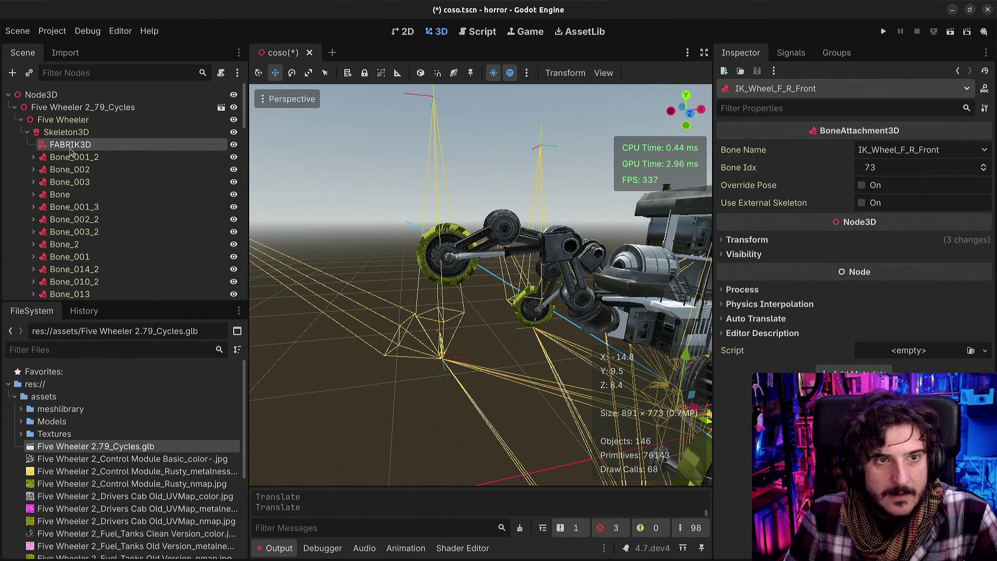
Set FABRIK3D's End Bone Name to IK_Wheel_F_R_Front
{"action": "left_click", "coordinate": [891, 279]}
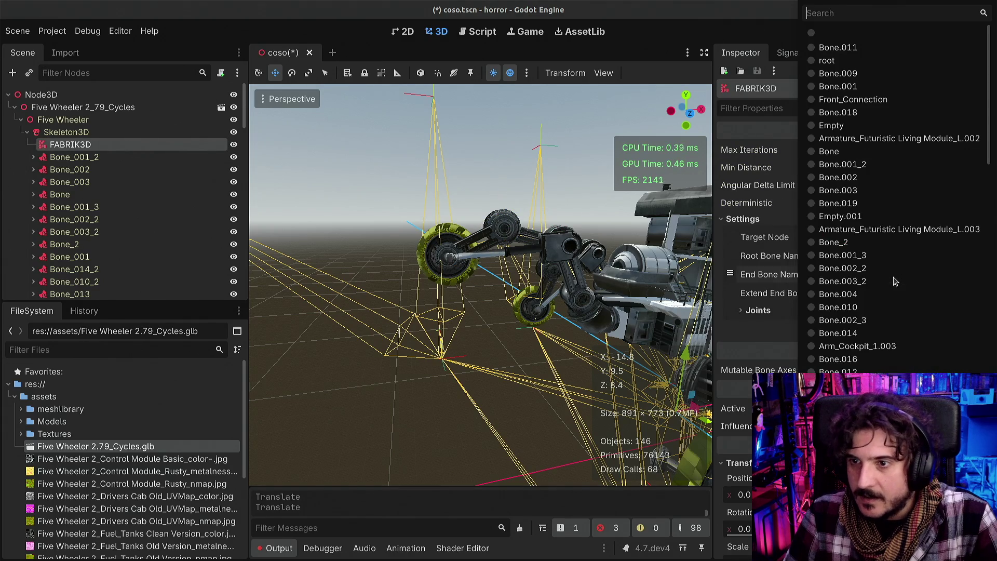
{"action": "type", "text": "ik_"}
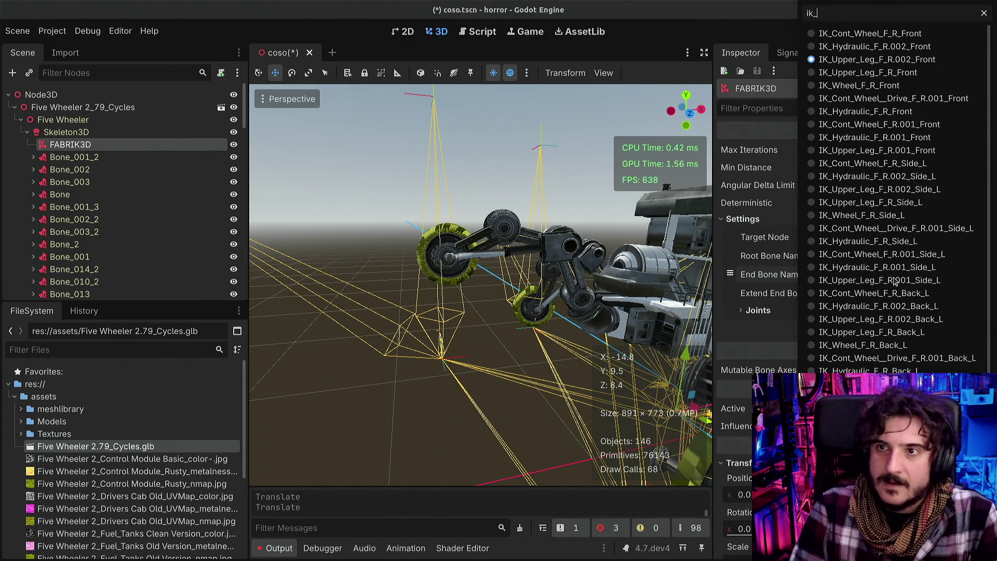
{"action": "type", "text": "wheel_"}
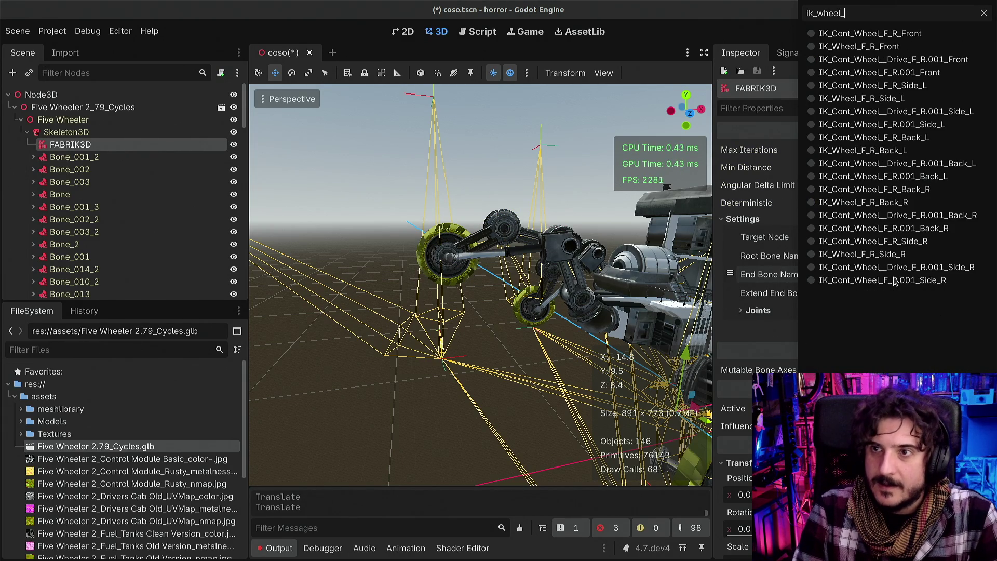
{"action": "type", "text": "ront"}
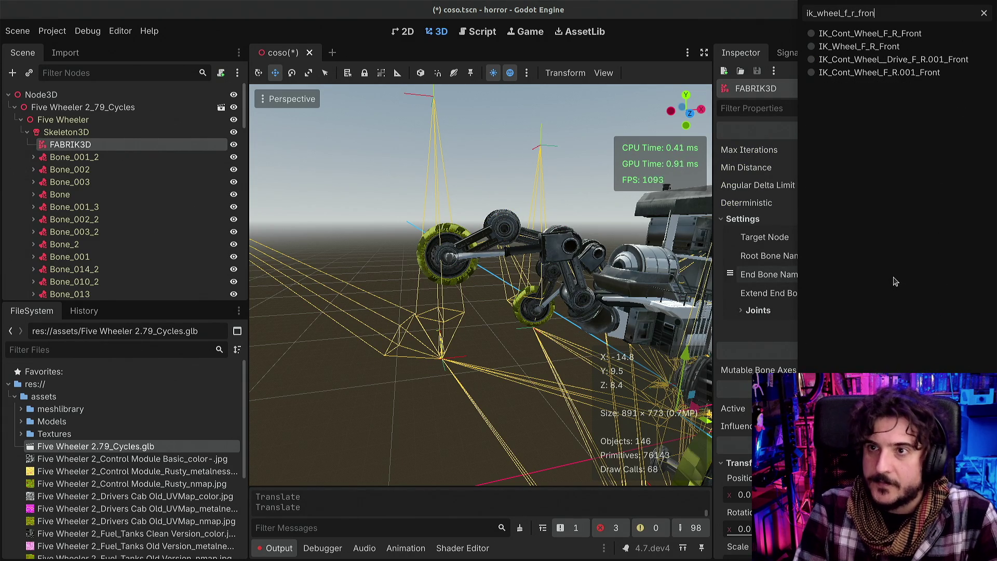
{"action": "left_click", "coordinate": [885, 49]}
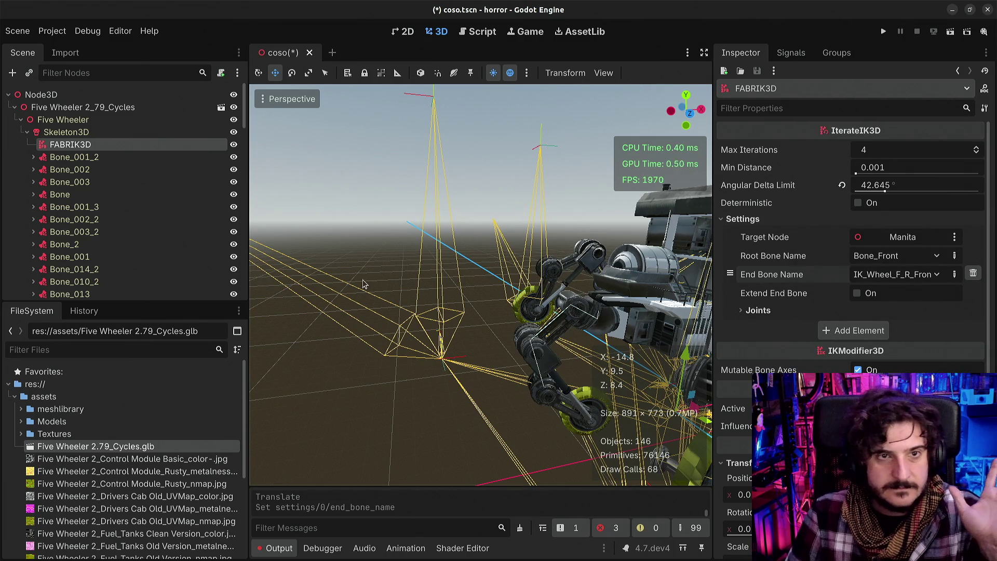
Drag Manita up and left to -10.687, 8.355, -1.36 so the front leg lifts after it
{"action": "scroll", "coordinate": [78, 171], "scroll_direction": "down", "scroll_amount": 15}
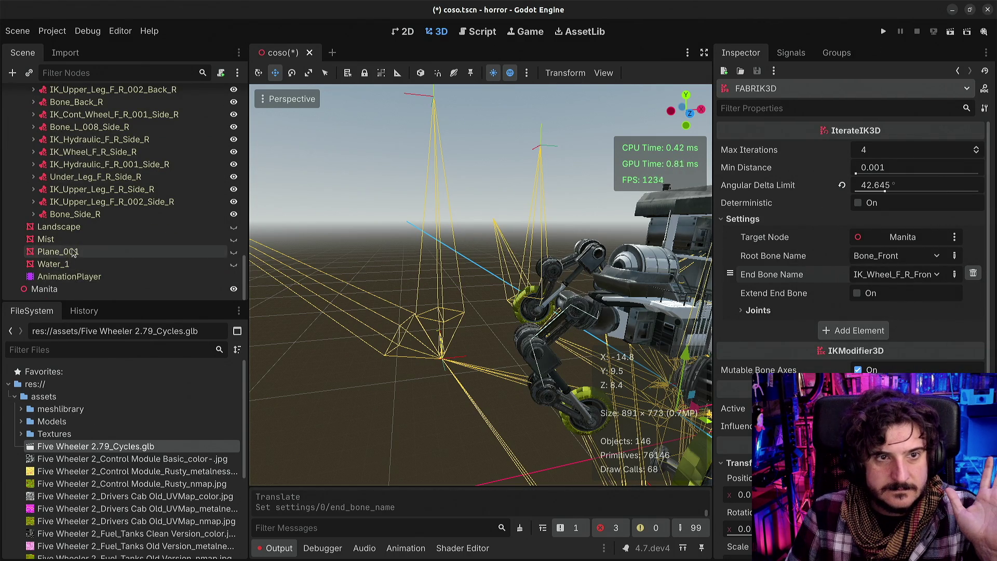
{"action": "scroll", "coordinate": [73, 251], "scroll_direction": "up", "scroll_amount": 10}
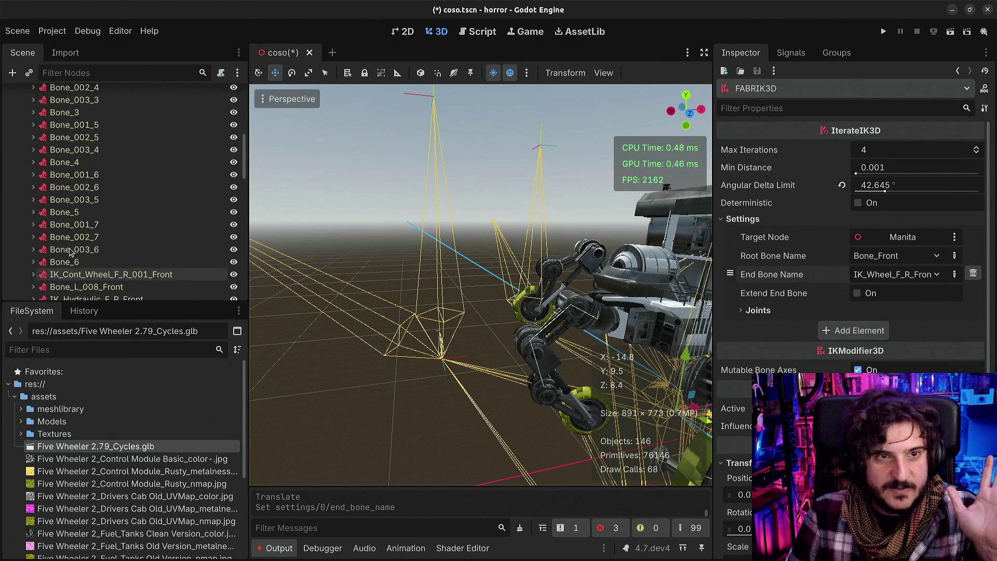
{"action": "scroll", "coordinate": [71, 253], "scroll_direction": "down", "scroll_amount": 10}
{"action": "left_click", "coordinate": [44, 290]}
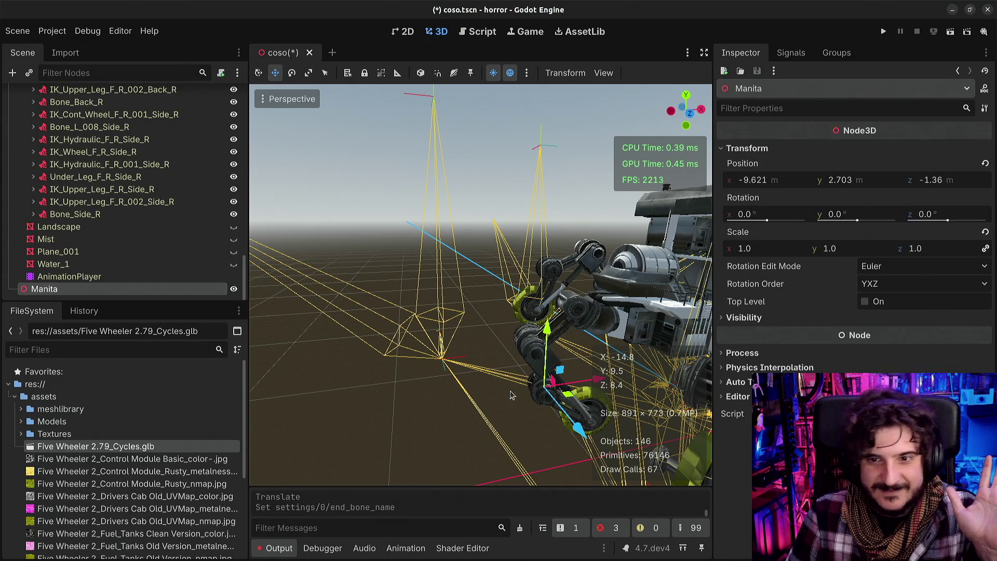
{"action": "mouse_move", "coordinate": [550, 338]}
{"action": "left_mouse_down"}
{"action": "mouse_move", "coordinate": [546, 317]}
{"action": "mouse_move", "coordinate": [543, 326]}
{"action": "left_mouse_up"}
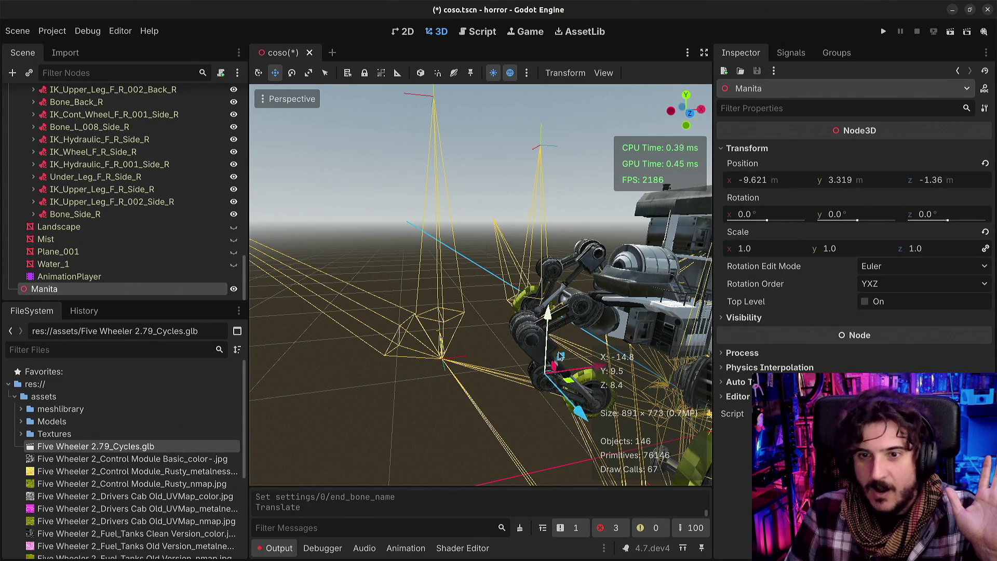
{"action": "mouse_move", "coordinate": [595, 368]}
{"action": "left_mouse_down"}
{"action": "mouse_move", "coordinate": [545, 359]}
{"action": "mouse_move", "coordinate": [469, 311]}
{"action": "mouse_move", "coordinate": [456, 155]}
{"action": "mouse_move", "coordinate": [455, 199]}
{"action": "mouse_move", "coordinate": [460, 192]}
{"action": "left_mouse_up"}
Shift Manita to X -11.259, zoom in on the front leg, and enter distraction-free mode
{"action": "mouse_move", "coordinate": [544, 265]}
{"action": "left_mouse_down"}
{"action": "mouse_move", "coordinate": [517, 273]}
{"action": "mouse_move", "coordinate": [571, 270]}
{"action": "mouse_move", "coordinate": [522, 274]}
{"action": "mouse_move", "coordinate": [544, 280]}
{"action": "left_mouse_up"}
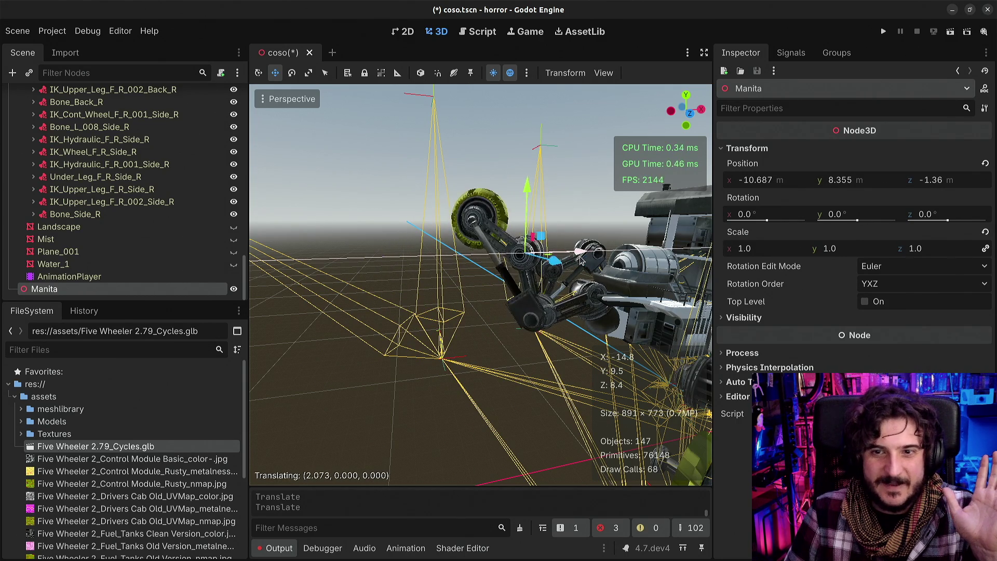
{"action": "scroll", "coordinate": [569, 264], "scroll_direction": "up", "scroll_amount": 4}
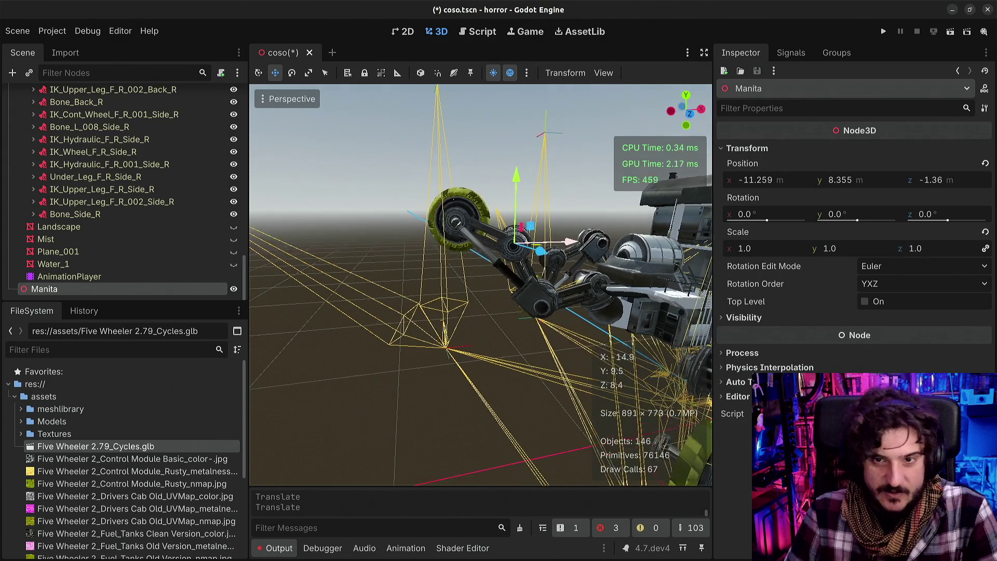
{"action": "left_click_drag", "start_coordinate": [685, 167], "coordinate": [650, 179]}
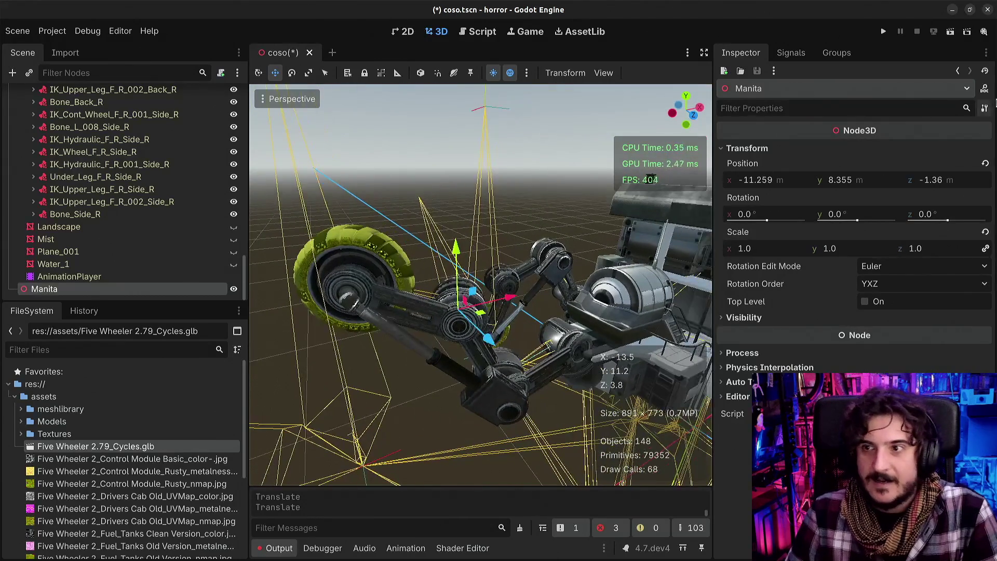
{"action": "left_click", "coordinate": [704, 52]}
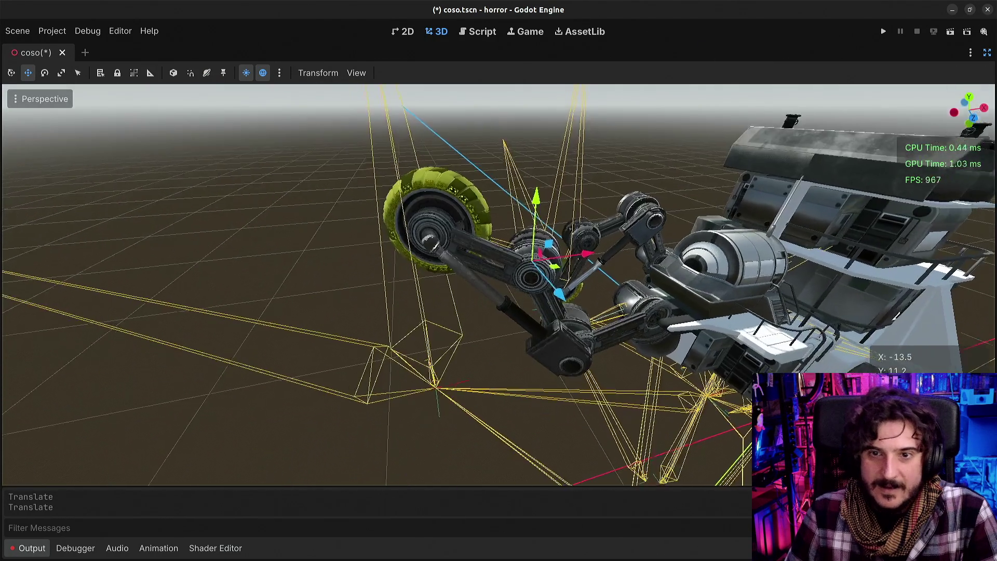
Orbit the view around the front leg and collapse the bottom Output panel
{"action": "left_click_drag", "start_coordinate": [550, 431], "coordinate": [592, 423]}
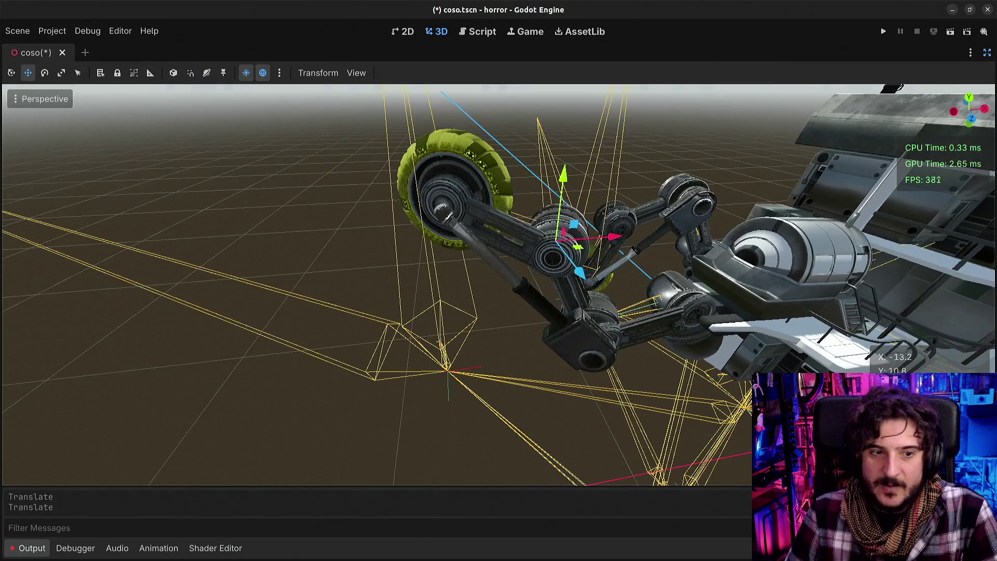
{"action": "left_click", "coordinate": [32, 548]}
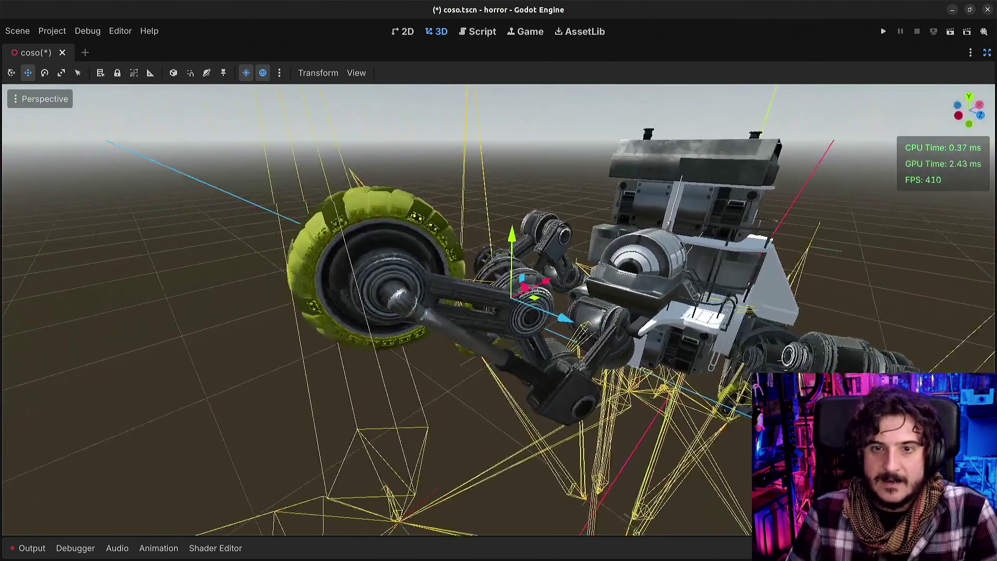
{"action": "left_click_drag", "start_coordinate": [431, 426], "coordinate": [446, 424]}
Drag the Manita IK target up and down so the front leg swings after it
{"action": "left_click_drag", "start_coordinate": [543, 335], "coordinate": [551, 330]}
{"action": "mouse_move", "coordinate": [531, 263]}
{"action": "left_mouse_down"}
{"action": "mouse_move", "coordinate": [509, 288]}
{"action": "mouse_move", "coordinate": [619, 288]}
{"action": "mouse_move", "coordinate": [561, 278]}
{"action": "mouse_move", "coordinate": [530, 285]}
{"action": "mouse_move", "coordinate": [547, 288]}
{"action": "mouse_move", "coordinate": [530, 318]}
{"action": "mouse_move", "coordinate": [566, 293]}
{"action": "mouse_move", "coordinate": [535, 278]}
{"action": "mouse_move", "coordinate": [555, 305]}
{"action": "mouse_move", "coordinate": [582, 302]}
{"action": "mouse_move", "coordinate": [563, 306]}
{"action": "mouse_move", "coordinate": [577, 326]}
{"action": "mouse_move", "coordinate": [562, 301]}
{"action": "left_mouse_up"}
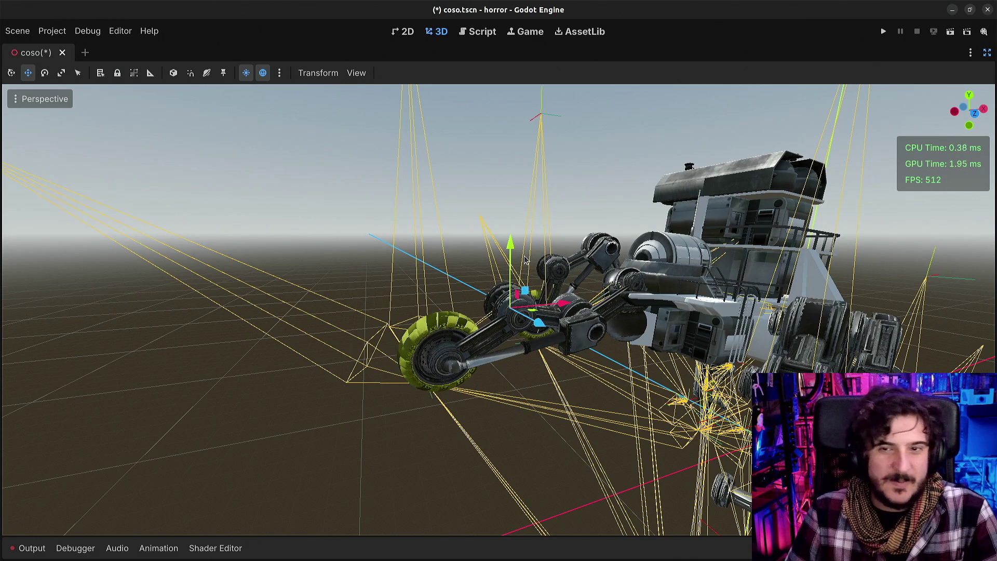
{"action": "mouse_move", "coordinate": [504, 248]}
{"action": "left_mouse_down"}
{"action": "mouse_move", "coordinate": [479, 420]}
{"action": "mouse_move", "coordinate": [406, 223]}
{"action": "mouse_move", "coordinate": [420, 466]}
{"action": "mouse_move", "coordinate": [391, 203]}
{"action": "left_mouse_up"}
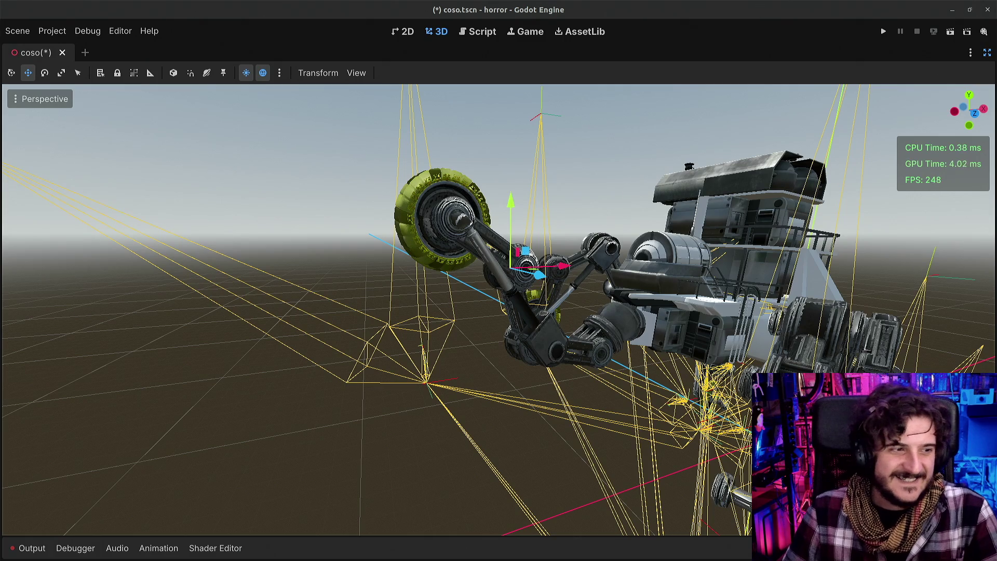
Translate Manita up, down and forward until the front leg stretches forward with its wheel lowered
{"action": "mouse_move", "coordinate": [509, 213]}
{"action": "left_mouse_down"}
{"action": "mouse_move", "coordinate": [541, 168]}
{"action": "mouse_move", "coordinate": [530, 356]}
{"action": "mouse_move", "coordinate": [559, 317]}
{"action": "mouse_move", "coordinate": [543, 307]}
{"action": "mouse_move", "coordinate": [583, 232]}
{"action": "mouse_move", "coordinate": [512, 329]}
{"action": "mouse_move", "coordinate": [560, 346]}
{"action": "mouse_move", "coordinate": [514, 397]}
{"action": "mouse_move", "coordinate": [474, 329]}
{"action": "mouse_move", "coordinate": [507, 223]}
{"action": "mouse_move", "coordinate": [563, 205]}
{"action": "mouse_move", "coordinate": [515, 239]}
{"action": "mouse_move", "coordinate": [535, 288]}
{"action": "mouse_move", "coordinate": [514, 301]}
{"action": "mouse_move", "coordinate": [500, 387]}
{"action": "left_mouse_up"}
{"action": "mouse_move", "coordinate": [472, 349]}
{"action": "left_mouse_down"}
{"action": "mouse_move", "coordinate": [457, 410]}
{"action": "mouse_move", "coordinate": [512, 290]}
{"action": "mouse_move", "coordinate": [500, 245]}
{"action": "mouse_move", "coordinate": [457, 275]}
{"action": "mouse_move", "coordinate": [530, 291]}
{"action": "mouse_move", "coordinate": [475, 293]}
{"action": "mouse_move", "coordinate": [529, 206]}
{"action": "mouse_move", "coordinate": [501, 236]}
{"action": "mouse_move", "coordinate": [514, 290]}
{"action": "mouse_move", "coordinate": [447, 338]}
{"action": "mouse_move", "coordinate": [465, 411]}
{"action": "mouse_move", "coordinate": [439, 324]}
{"action": "mouse_move", "coordinate": [459, 332]}
{"action": "mouse_move", "coordinate": [466, 301]}
{"action": "mouse_move", "coordinate": [469, 359]}
{"action": "mouse_move", "coordinate": [507, 332]}
{"action": "mouse_move", "coordinate": [499, 387]}
{"action": "mouse_move", "coordinate": [509, 398]}
{"action": "mouse_move", "coordinate": [488, 291]}
{"action": "mouse_move", "coordinate": [480, 335]}
{"action": "mouse_move", "coordinate": [495, 342]}
{"action": "left_mouse_up"}
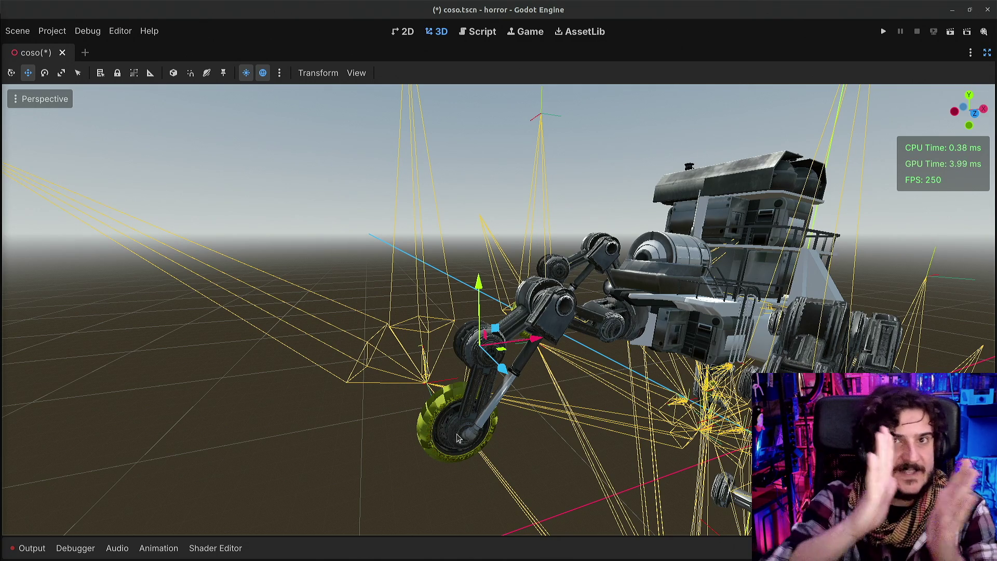
{"action": "mouse_move", "coordinate": [494, 337]}
{"action": "left_mouse_down"}
{"action": "mouse_move", "coordinate": [488, 413]}
{"action": "mouse_move", "coordinate": [501, 397]}
{"action": "mouse_move", "coordinate": [548, 408]}
{"action": "mouse_move", "coordinate": [553, 364]}
{"action": "mouse_move", "coordinate": [535, 384]}
{"action": "mouse_move", "coordinate": [483, 359]}
{"action": "mouse_move", "coordinate": [528, 370]}
{"action": "mouse_move", "coordinate": [514, 406]}
{"action": "mouse_move", "coordinate": [507, 364]}
{"action": "left_mouse_up"}
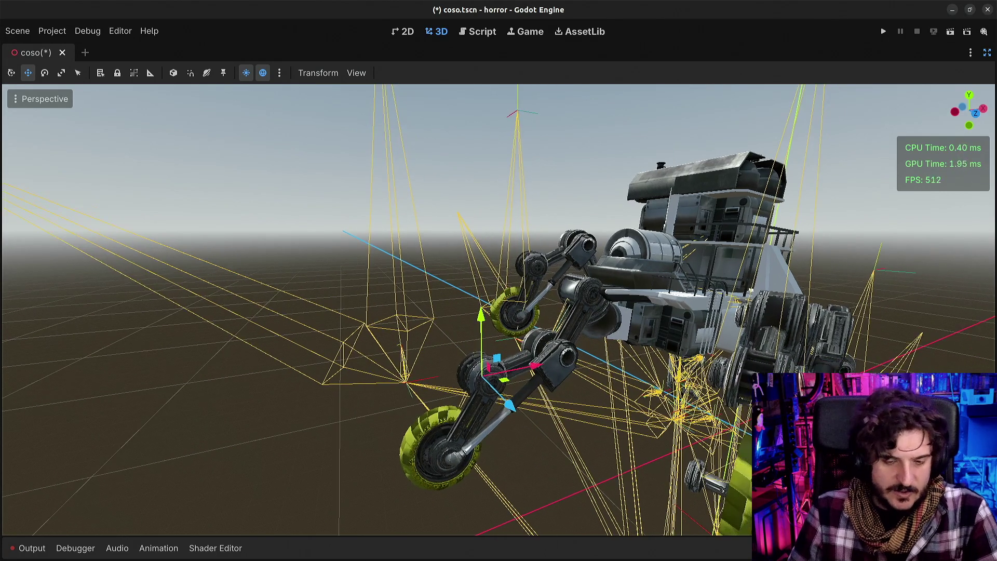
{"action": "scroll", "coordinate": [455, 325], "scroll_direction": "up", "scroll_amount": 5}
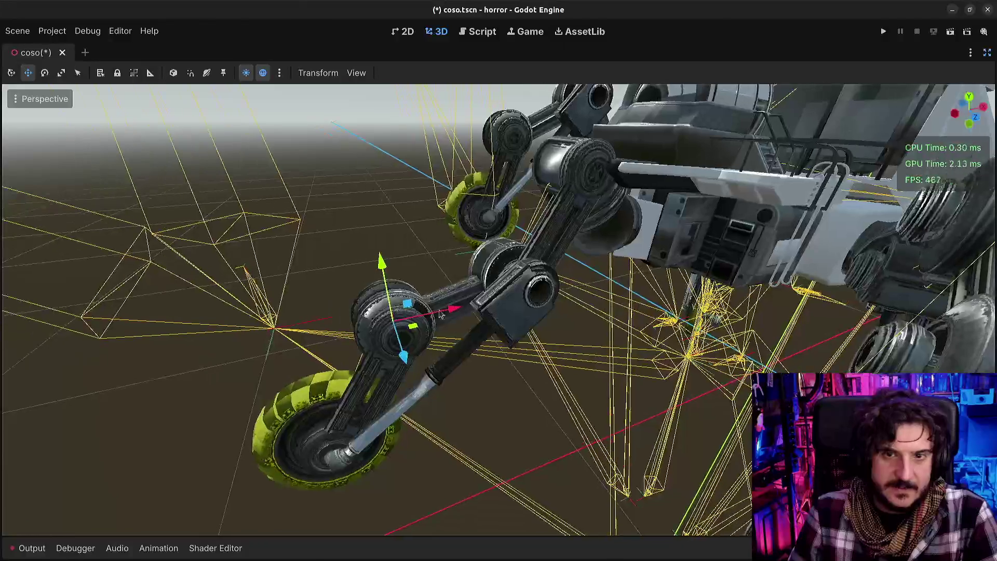
{"action": "mouse_move", "coordinate": [407, 305]}
{"action": "left_mouse_down"}
{"action": "mouse_move", "coordinate": [304, 192]}
{"action": "mouse_move", "coordinate": [293, 267]}
{"action": "mouse_move", "coordinate": [343, 370]}
{"action": "mouse_move", "coordinate": [347, 343]}
{"action": "mouse_move", "coordinate": [288, 331]}
{"action": "mouse_move", "coordinate": [351, 335]}
{"action": "mouse_move", "coordinate": [389, 301]}
{"action": "mouse_move", "coordinate": [433, 312]}
{"action": "mouse_move", "coordinate": [423, 268]}
{"action": "mouse_move", "coordinate": [441, 244]}
{"action": "mouse_move", "coordinate": [480, 248]}
{"action": "mouse_move", "coordinate": [493, 234]}
{"action": "mouse_move", "coordinate": [436, 324]}
{"action": "mouse_move", "coordinate": [498, 263]}
{"action": "mouse_move", "coordinate": [478, 262]}
{"action": "mouse_move", "coordinate": [472, 223]}
{"action": "mouse_move", "coordinate": [445, 279]}
{"action": "mouse_move", "coordinate": [378, 250]}
{"action": "mouse_move", "coordinate": [280, 135]}
{"action": "mouse_move", "coordinate": [264, 196]}
{"action": "mouse_move", "coordinate": [399, 109]}
{"action": "left_mouse_up"}
Zoom out and drag Manita far left, fully extending the front leg toward it
{"action": "scroll", "coordinate": [499, 312], "scroll_direction": "down", "scroll_amount": 5}
{"action": "scroll", "coordinate": [498, 312], "scroll_direction": "up", "scroll_amount": 2}
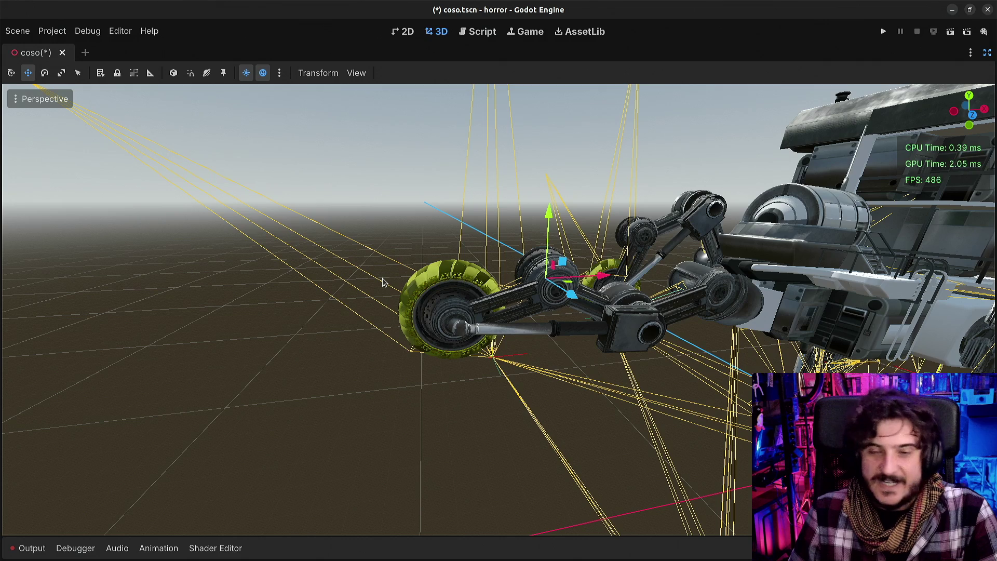
{"action": "mouse_move", "coordinate": [561, 263]}
{"action": "left_mouse_down"}
{"action": "mouse_move", "coordinate": [576, 270]}
{"action": "mouse_move", "coordinate": [628, 236]}
{"action": "mouse_move", "coordinate": [670, 234]}
{"action": "mouse_move", "coordinate": [619, 232]}
{"action": "mouse_move", "coordinate": [727, 238]}
{"action": "mouse_move", "coordinate": [467, 240]}
{"action": "mouse_move", "coordinate": [590, 200]}
{"action": "mouse_move", "coordinate": [701, 223]}
{"action": "mouse_move", "coordinate": [617, 192]}
{"action": "mouse_move", "coordinate": [467, 201]}
{"action": "mouse_move", "coordinate": [575, 301]}
{"action": "mouse_move", "coordinate": [474, 207]}
{"action": "mouse_move", "coordinate": [539, 192]}
{"action": "left_mouse_up"}
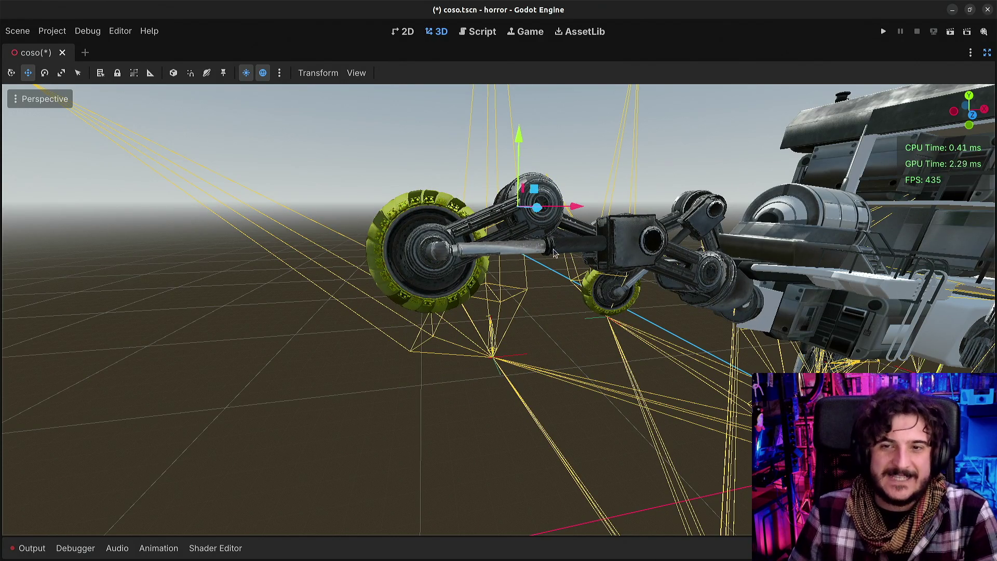
{"action": "scroll", "coordinate": [554, 252], "scroll_direction": "down", "scroll_amount": 5}
{"action": "mouse_move", "coordinate": [521, 260]}
{"action": "left_mouse_down"}
{"action": "mouse_move", "coordinate": [501, 244]}
{"action": "mouse_move", "coordinate": [313, 336]}
{"action": "mouse_move", "coordinate": [339, 347]}
{"action": "mouse_move", "coordinate": [364, 254]}
{"action": "mouse_move", "coordinate": [365, 271]}
{"action": "left_mouse_up"}
Fly the camera closer to the robot and move the leg's target to the right
{"action": "key", "text": "w"}
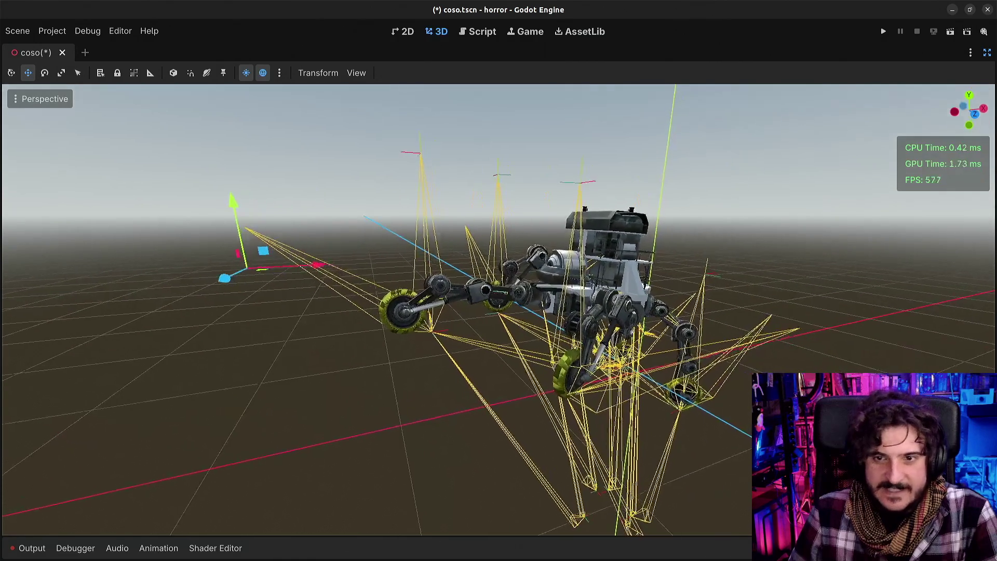
{"action": "key", "text": "w"}
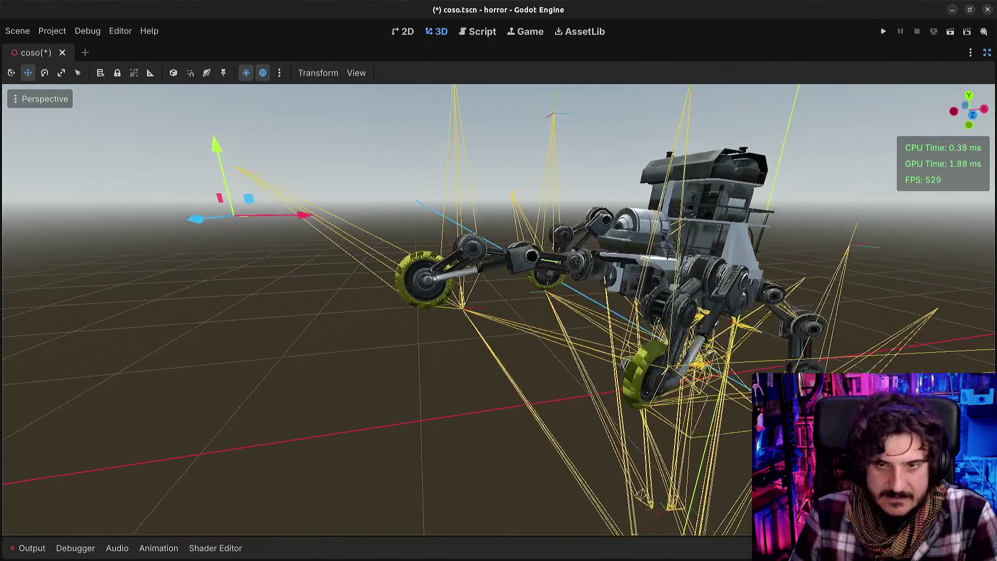
{"action": "key", "text": "w"}
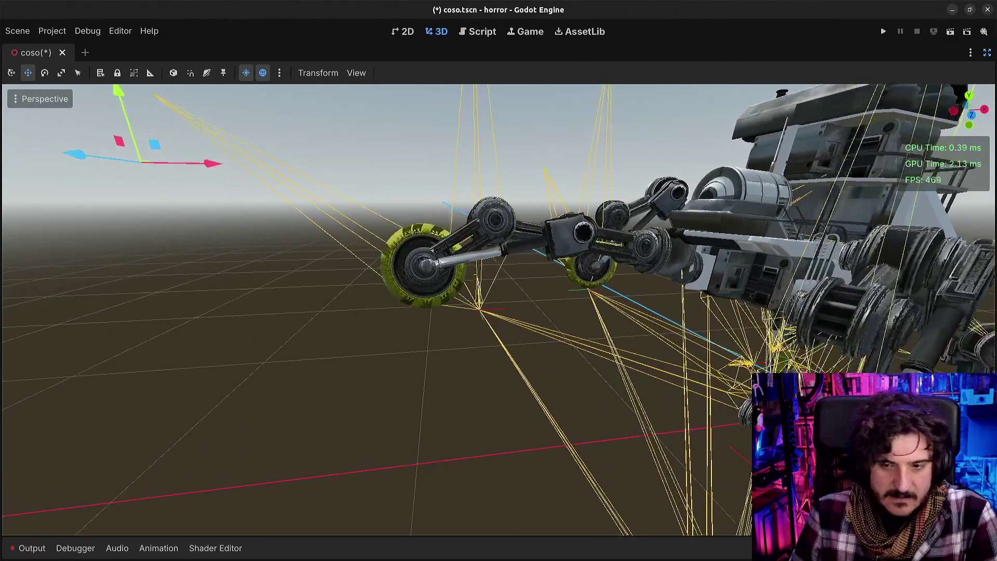
{"action": "key", "text": "a"}
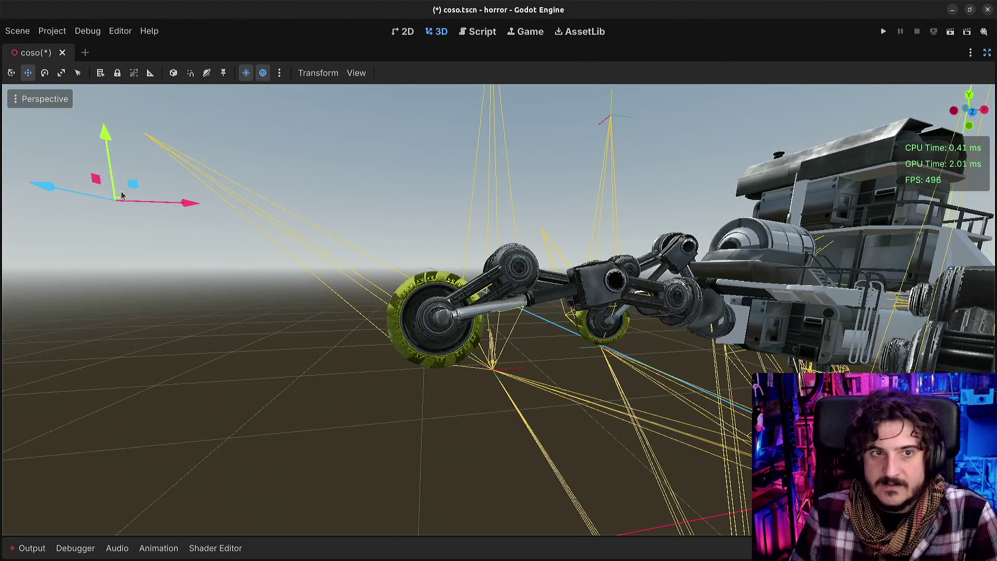
{"action": "mouse_move", "coordinate": [129, 188]}
{"action": "left_mouse_down"}
{"action": "mouse_move", "coordinate": [272, 222]}
{"action": "mouse_move", "coordinate": [422, 280]}
{"action": "mouse_move", "coordinate": [524, 291]}
{"action": "mouse_move", "coordinate": [568, 282]}
{"action": "mouse_move", "coordinate": [450, 295]}
{"action": "mouse_move", "coordinate": [249, 167]}
{"action": "mouse_move", "coordinate": [320, 23]}
{"action": "mouse_move", "coordinate": [579, 67]}
{"action": "mouse_move", "coordinate": [808, 62]}
{"action": "mouse_move", "coordinate": [824, 83]}
{"action": "mouse_move", "coordinate": [675, 112]}
{"action": "mouse_move", "coordinate": [566, 110]}
{"action": "mouse_move", "coordinate": [731, 90]}
{"action": "mouse_move", "coordinate": [802, 112]}
{"action": "left_mouse_up"}
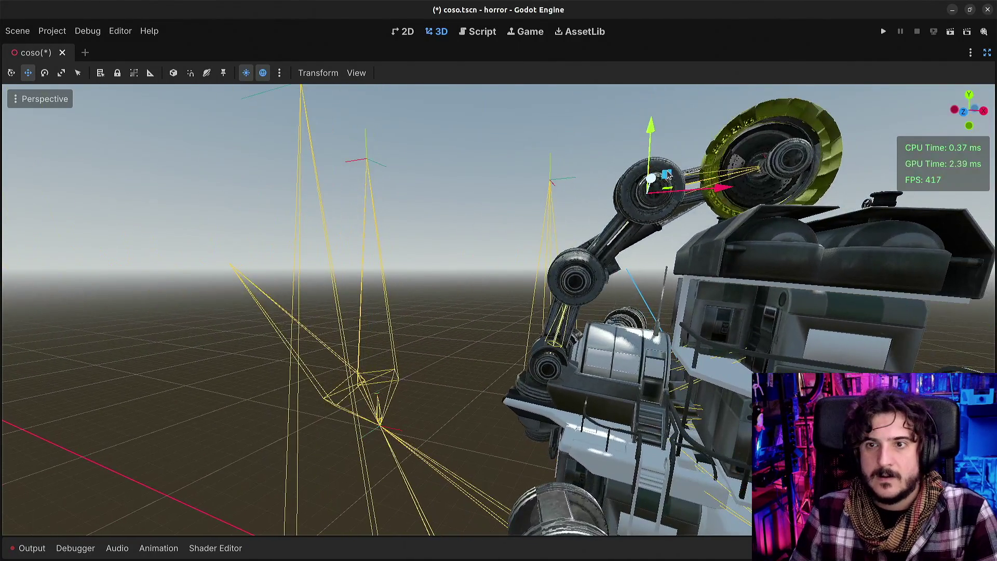
Undo the move that folded the arm, keeping the leg extended, and orbit around it
{"action": "mouse_move", "coordinate": [669, 175]}
{"action": "left_mouse_down"}
{"action": "mouse_move", "coordinate": [483, 210]}
{"action": "mouse_move", "coordinate": [361, 280]}
{"action": "mouse_move", "coordinate": [349, 312]}
{"action": "mouse_move", "coordinate": [359, 348]}
{"action": "left_mouse_up"}
{"action": "key", "text": "ctrl+z"}
{"action": "scroll", "coordinate": [360, 348], "scroll_direction": "up", "scroll_amount": 5}
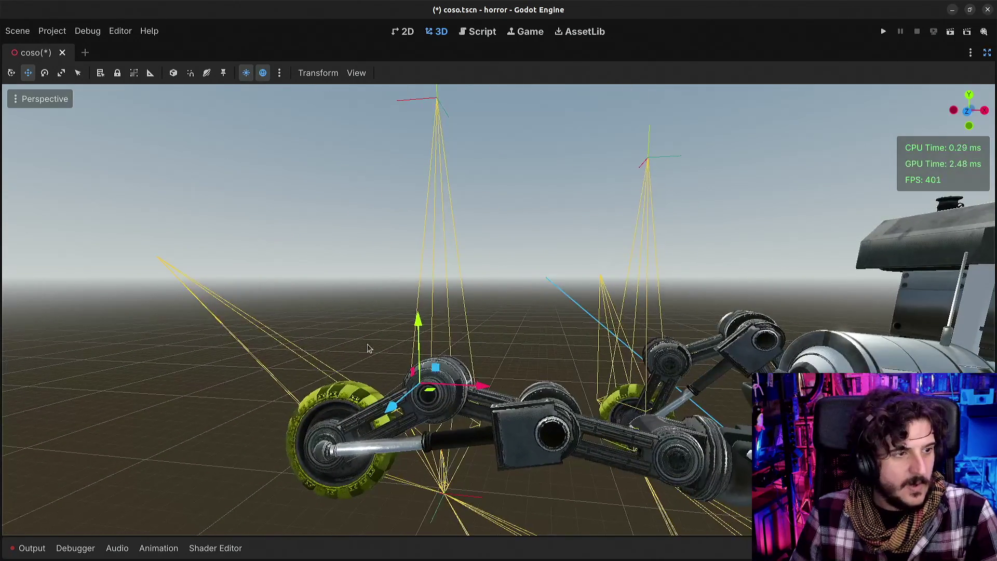
{"action": "left_click_drag", "start_coordinate": [498, 289], "coordinate": [497, 289]}
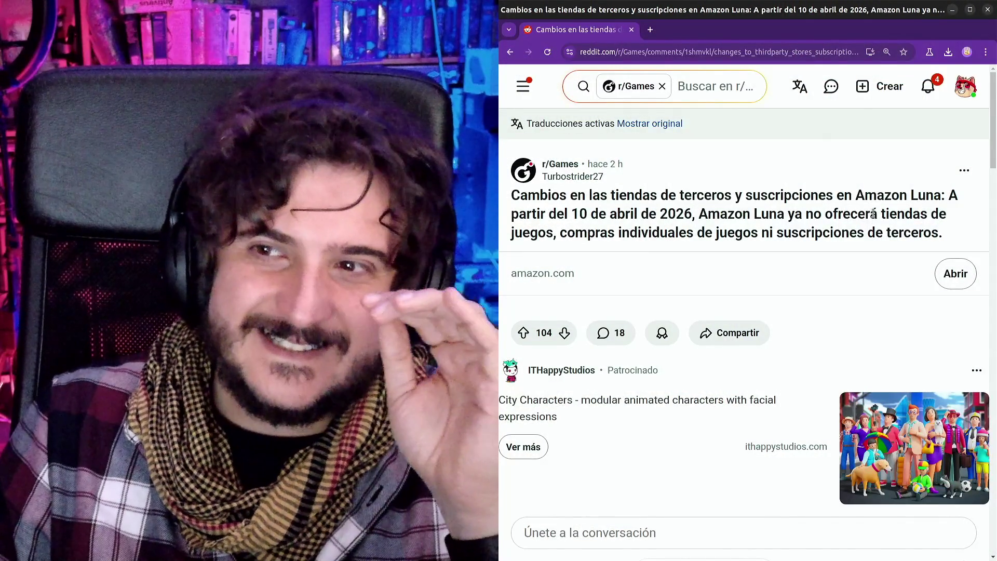
Read the Amazon Luna post title on Reddit, then go back to the Bluesky post
{"action": "mouse_move", "coordinate": [546, 214]}
{"action": "left_mouse_down"}
{"action": "mouse_move", "coordinate": [888, 217]}
{"action": "mouse_move", "coordinate": [724, 233]}
{"action": "mouse_move", "coordinate": [826, 234]}
{"action": "left_mouse_up"}
{"action": "left_click", "coordinate": [784, 237]}
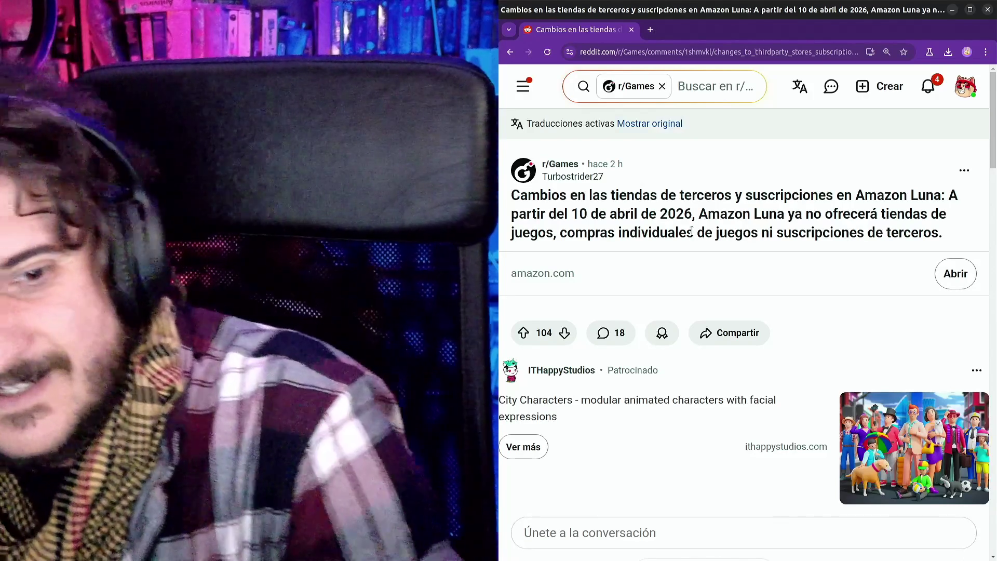
{"action": "key", "text": "alt+Left"}
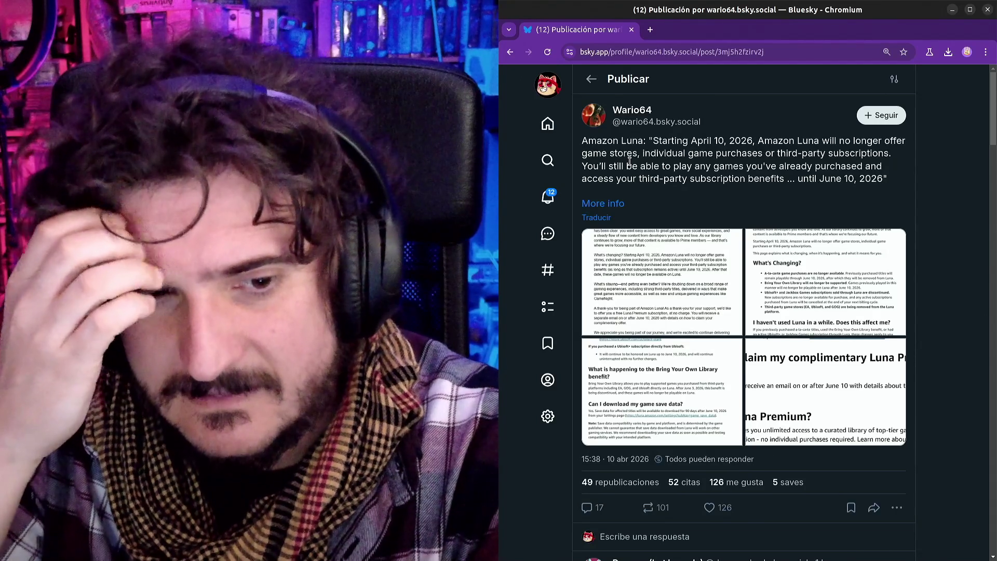
Highlight the quoted announcement's lines on game stores, purchases and subscription benefits while reading
{"action": "mouse_move", "coordinate": [626, 141]}
{"action": "left_mouse_down"}
{"action": "mouse_move", "coordinate": [759, 142]}
{"action": "mouse_move", "coordinate": [795, 151]}
{"action": "left_mouse_up"}
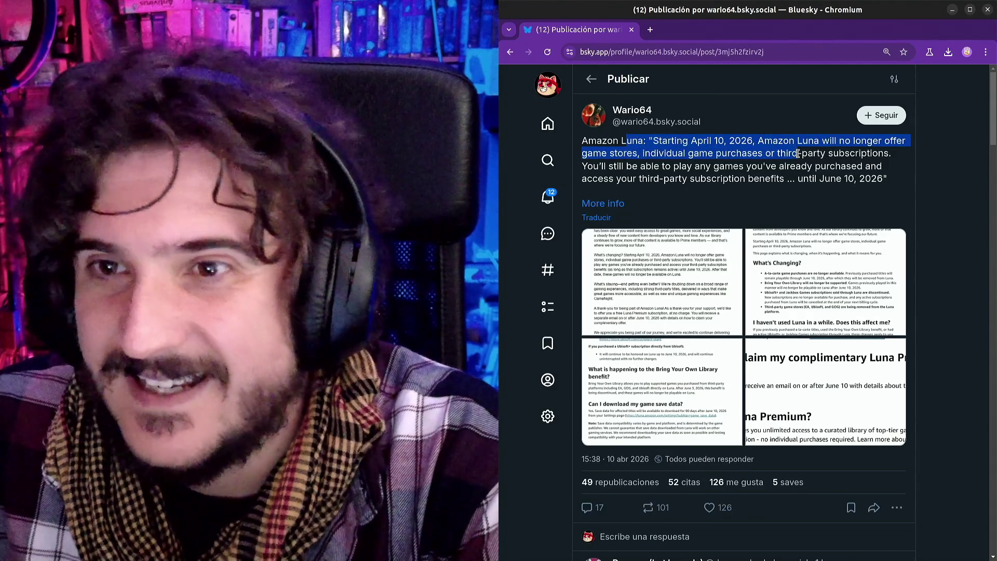
{"action": "left_click", "coordinate": [794, 152]}
{"action": "left_click_drag", "start_coordinate": [603, 154], "coordinate": [761, 165]}
{"action": "left_click", "coordinate": [762, 165]}
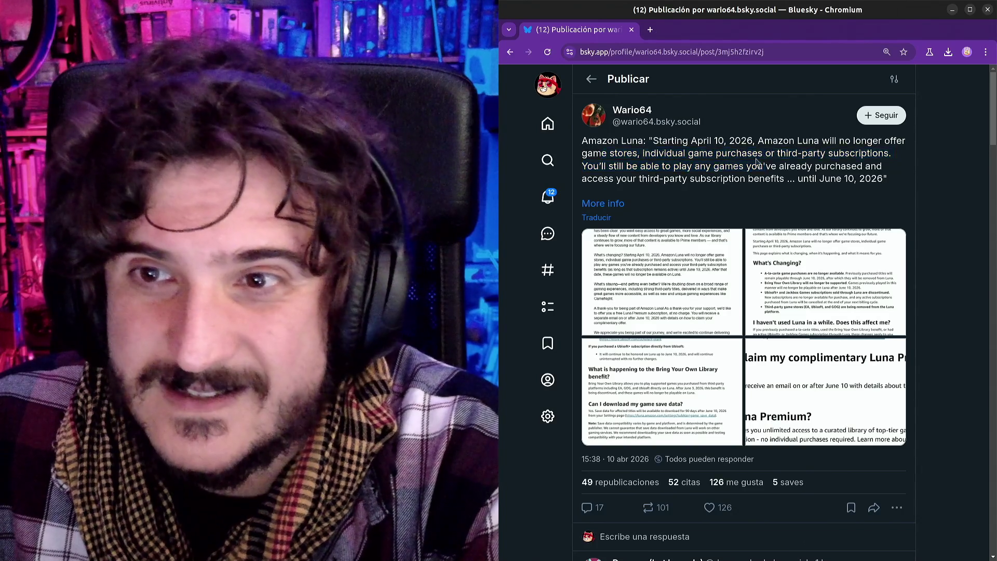
{"action": "left_click_drag", "start_coordinate": [650, 152], "coordinate": [881, 154]}
{"action": "left_click", "coordinate": [685, 156]}
{"action": "left_click_drag", "start_coordinate": [588, 166], "coordinate": [841, 171]}
{"action": "left_click", "coordinate": [841, 174]}
{"action": "left_click_drag", "start_coordinate": [592, 178], "coordinate": [871, 179]}
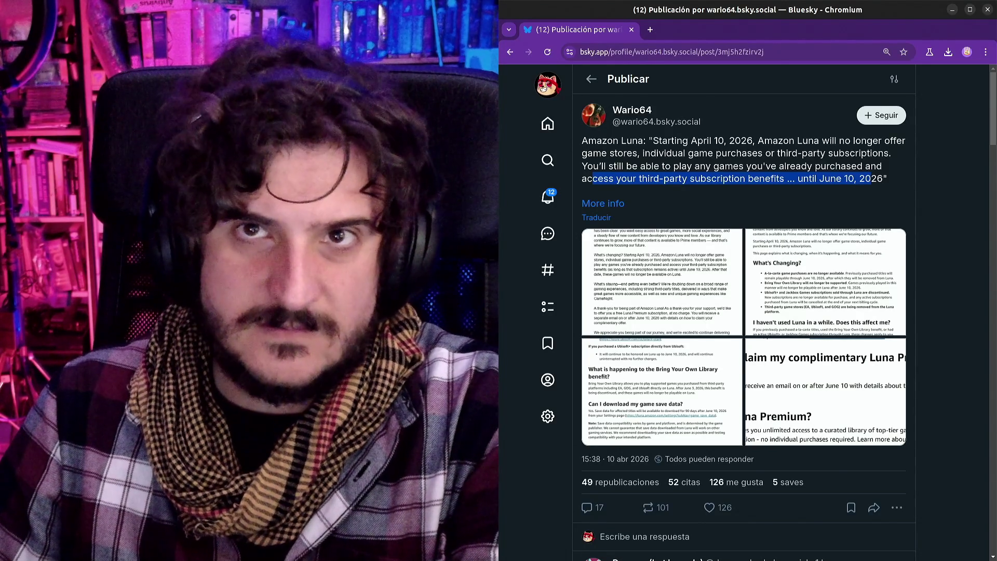
Switch to the browser window showing the channel's Pally.gg support page
{"action": "key", "text": "alt+Tab"}
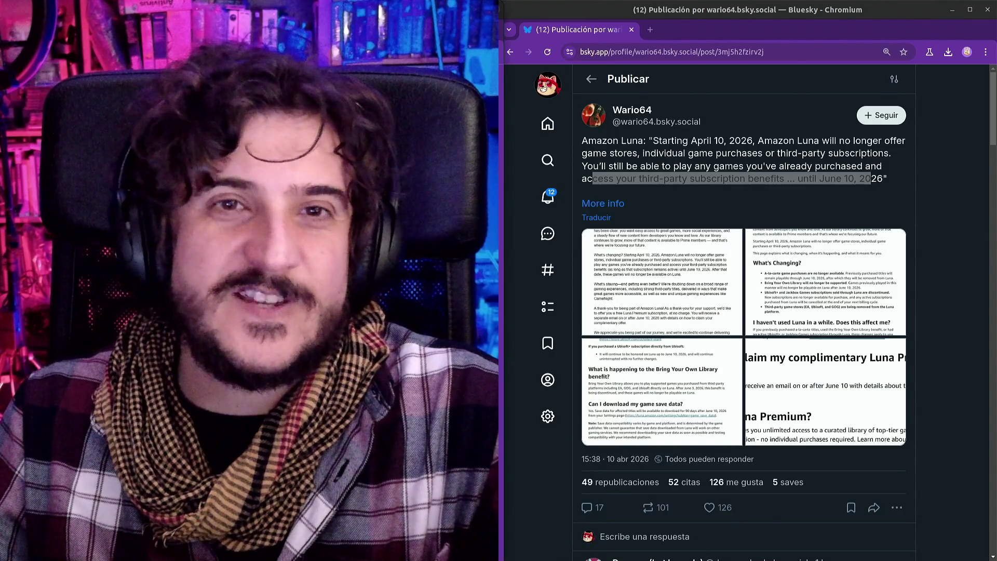
{"action": "key", "text": "alt+Tab"}
{"action": "scroll", "coordinate": [821, 309], "scroll_direction": "down", "scroll_amount": 5}
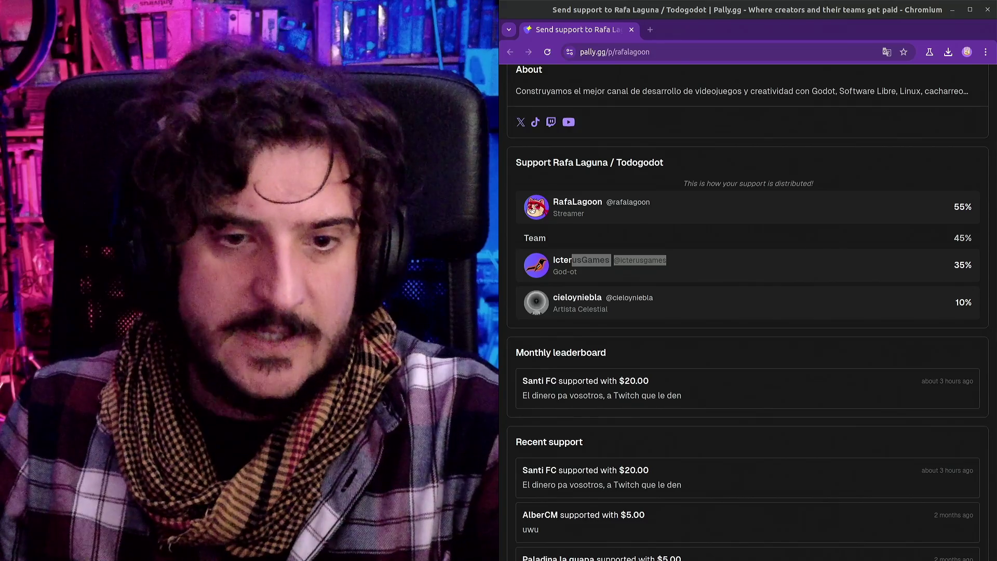
{"action": "scroll", "coordinate": [821, 309], "scroll_direction": "up", "scroll_amount": 5}
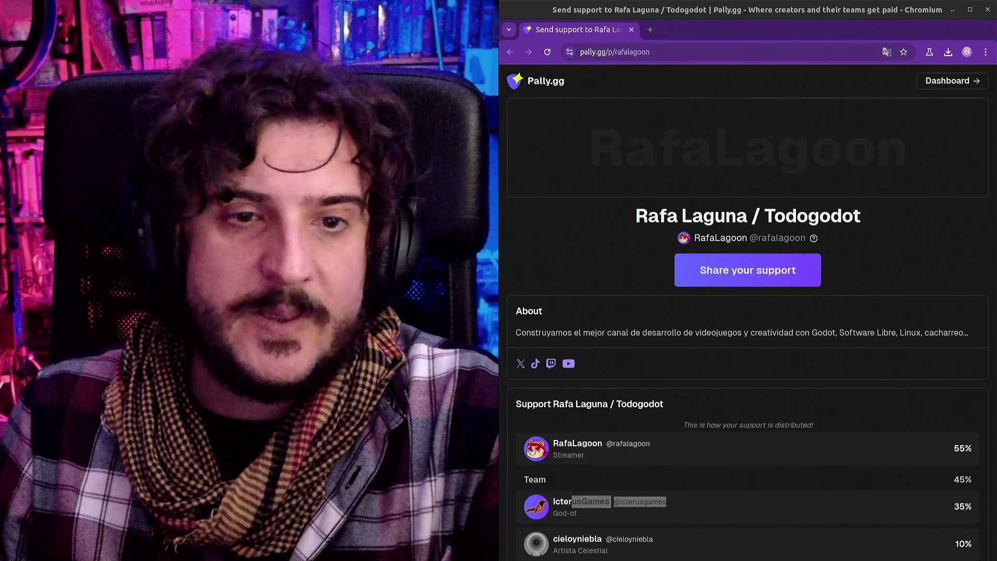